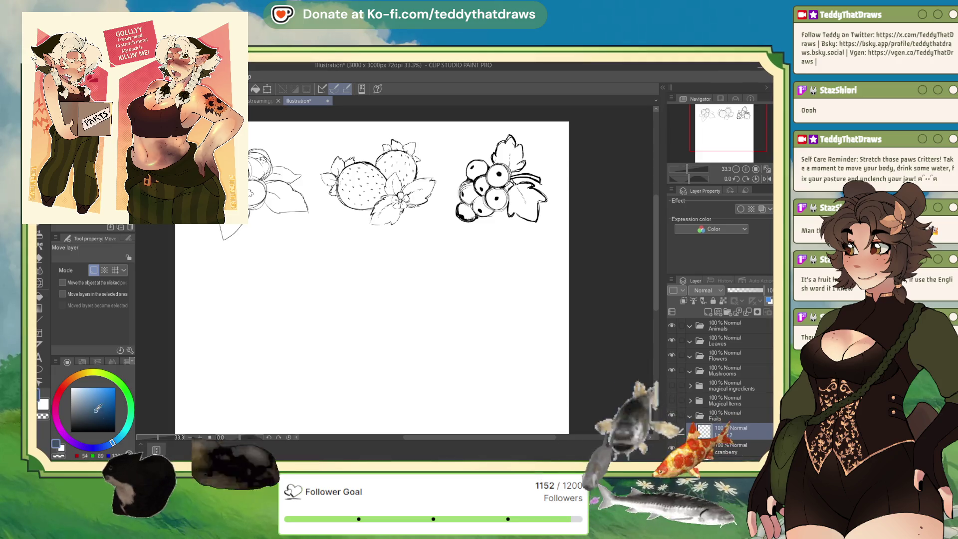
# - Switch from the Move layer tool to the Real G-Pen for sketching
pyautogui.press('p')
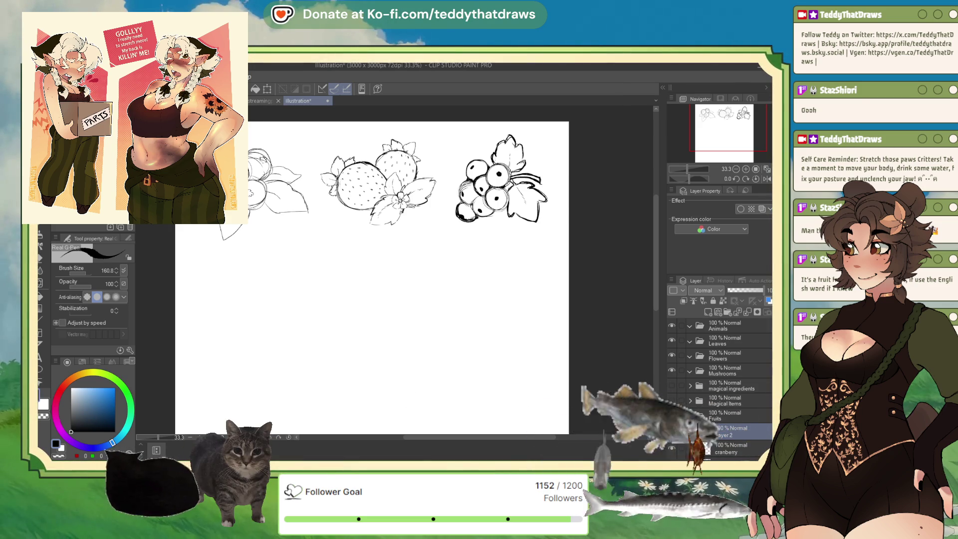
# - Rename the layer 'grapes' and sketch the first overlapping grape circles below the blueberries
pyautogui.write('grapes')
pyautogui.press('Return')
pyautogui.moveTo(250, 261)
pyautogui.mouseDown()
pyautogui.moveTo(227, 280)
pyautogui.moveTo(250, 260)
pyautogui.moveTo(272, 288)
pyautogui.moveTo(264, 269)
pyautogui.mouseUp()
pyautogui.moveTo(240, 299)
pyautogui.mouseDown()
pyautogui.moveTo(219, 277)
pyautogui.moveTo(240, 295)
pyautogui.mouseUp()
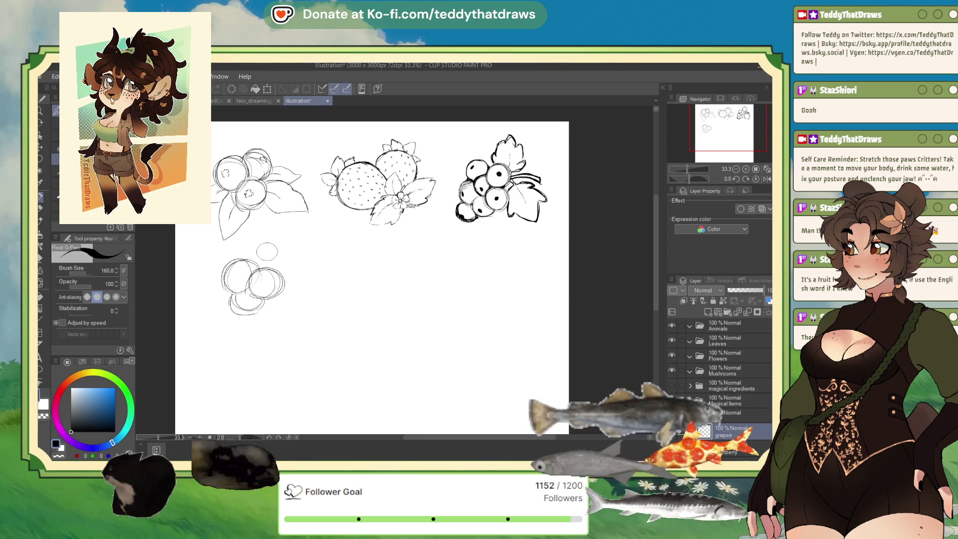
pyautogui.press('Delete')
pyautogui.moveTo(233, 237)
pyautogui.mouseDown()
pyautogui.moveTo(240, 289)
pyautogui.moveTo(264, 272)
pyautogui.moveTo(266, 294)
pyautogui.moveTo(285, 291)
pyautogui.mouseUp()
pyautogui.hotkey('ctrl', 'z')
pyautogui.hotkey('ctrl', 'z')
pyautogui.moveTo(225, 257); pyautogui.dragTo(223, 259)
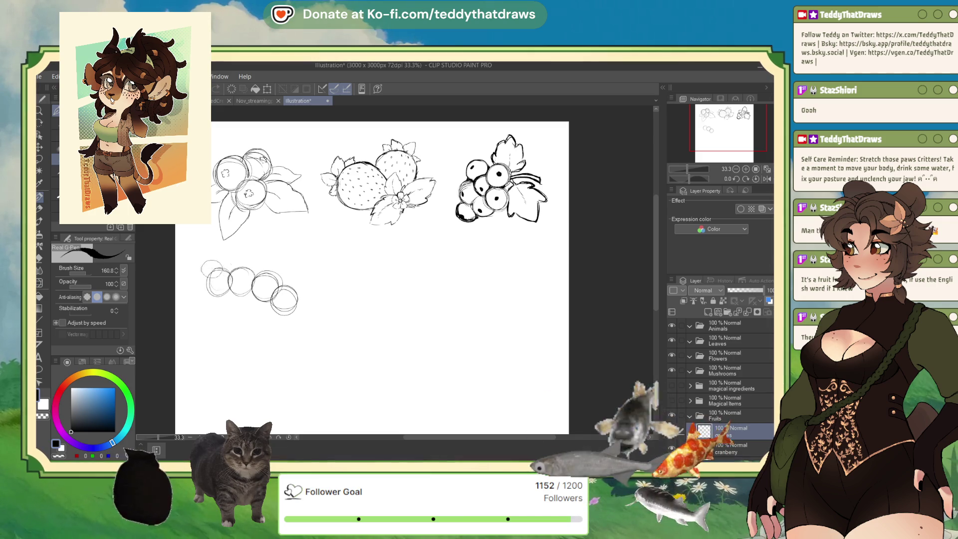
# - Extend the grape cluster downward with circles along the left, right and bottom, undoing stray ones
pyautogui.hotkey('ctrl', 'z')
pyautogui.moveTo(227, 293); pyautogui.dragTo(225, 294)
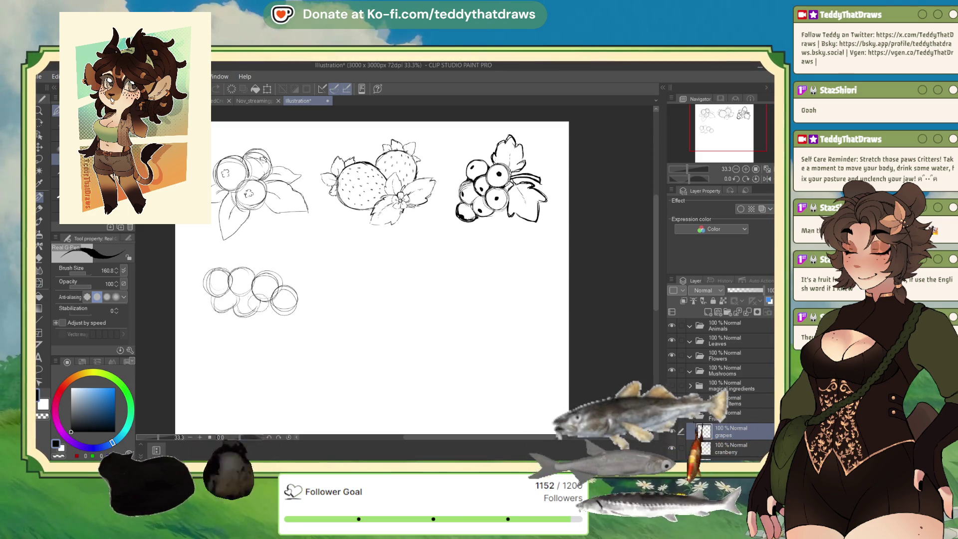
pyautogui.moveTo(212, 319); pyautogui.dragTo(249, 317)
pyautogui.moveTo(204, 289); pyautogui.dragTo(203, 292)
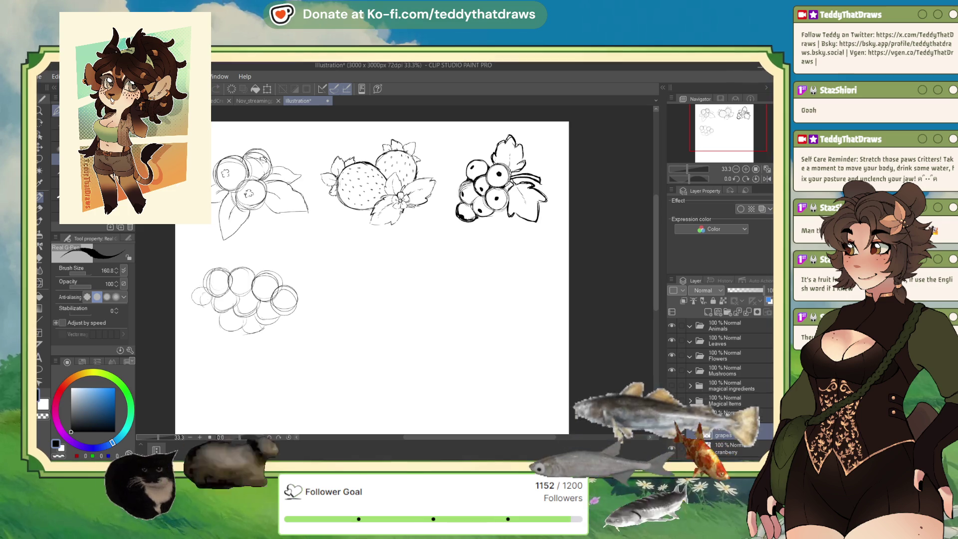
pyautogui.hotkey('ctrl', 'z')
pyautogui.moveTo(305, 296); pyautogui.dragTo(303, 298)
pyautogui.moveTo(257, 332); pyautogui.dragTo(259, 333)
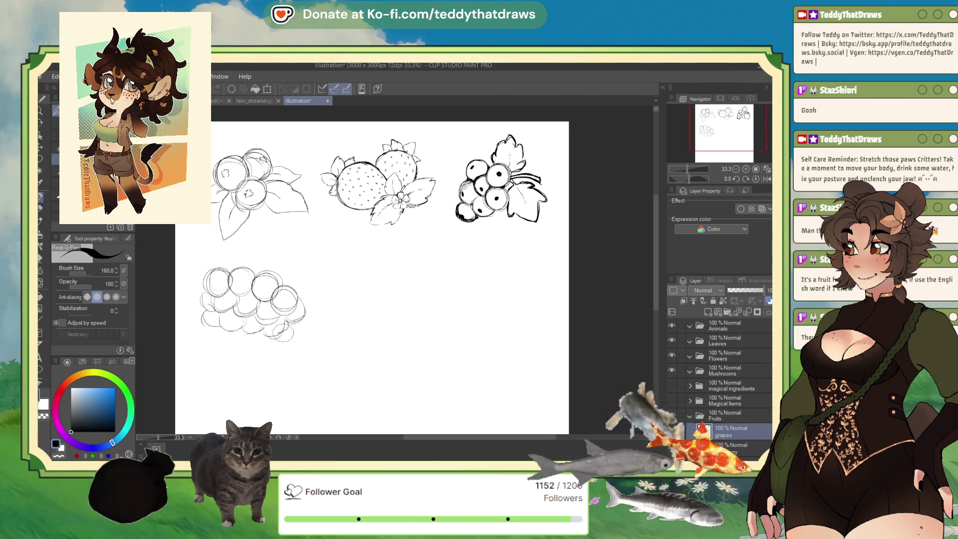
pyautogui.moveTo(202, 330); pyautogui.dragTo(219, 362)
pyautogui.moveTo(266, 336); pyautogui.dragTo(282, 347)
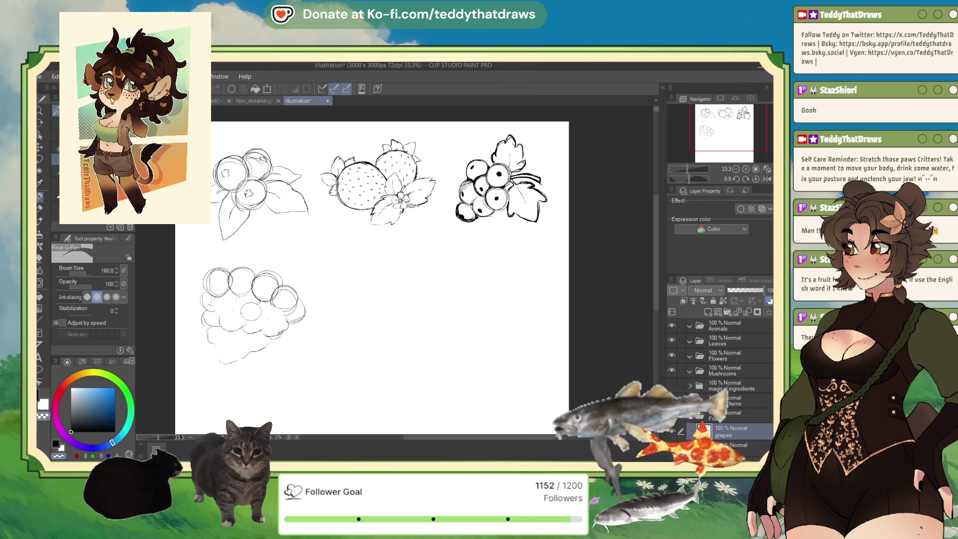
pyautogui.hotkey('ctrl', 'z')
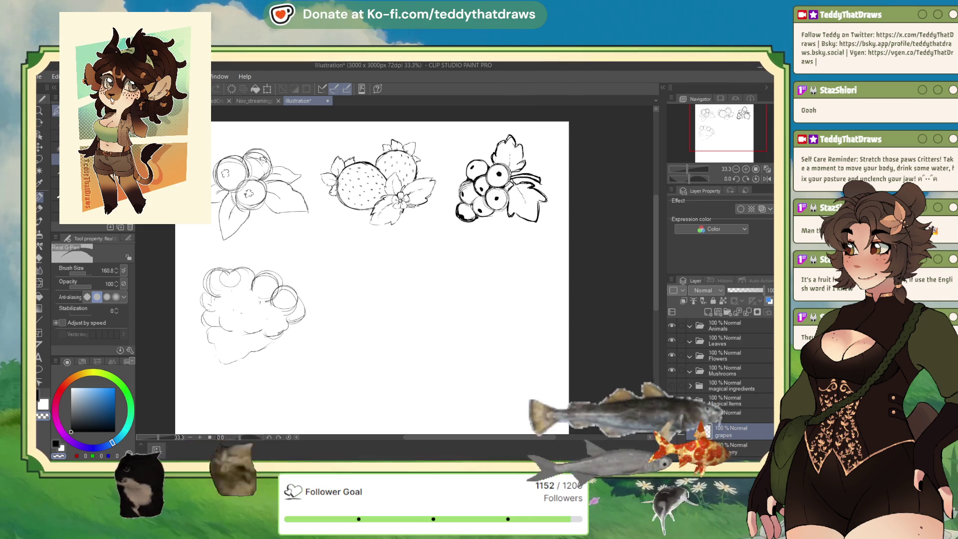
pyautogui.hotkey('ctrl', 'z')
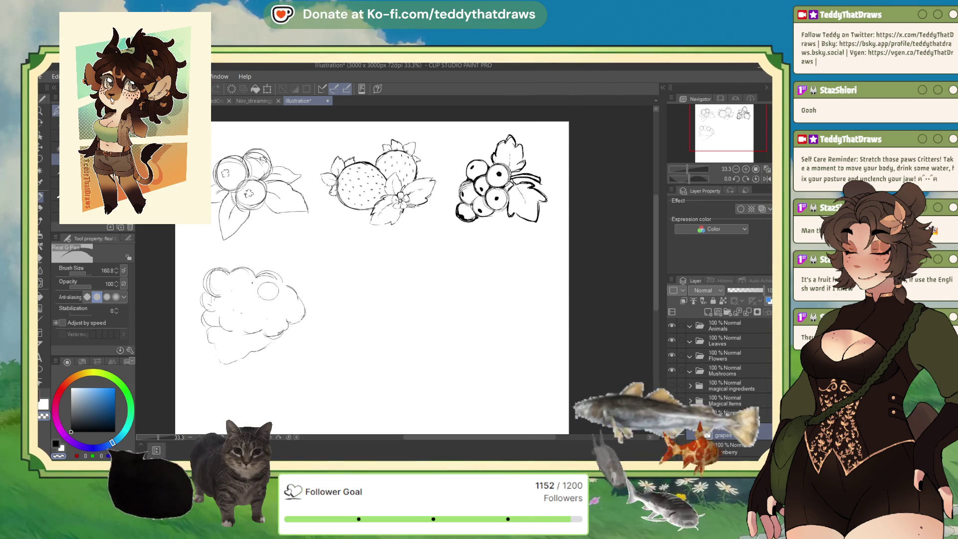
# - Sketch small bump circles along the bunch's top, right side and bottom edge
pyautogui.moveTo(260, 329); pyautogui.dragTo(282, 333)
pyautogui.moveTo(229, 259)
pyautogui.mouseDown()
pyautogui.moveTo(219, 271)
pyautogui.moveTo(297, 279)
pyautogui.mouseUp()
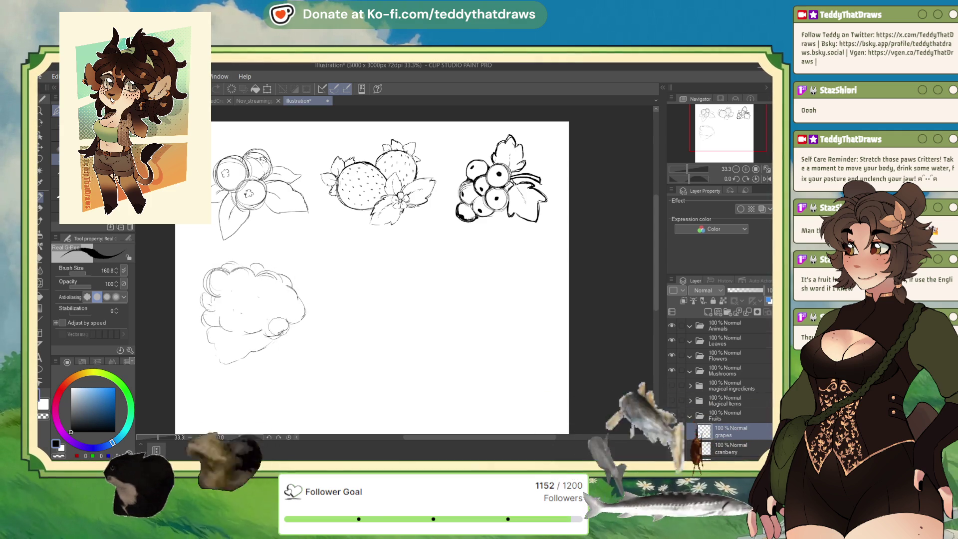
pyautogui.moveTo(237, 302); pyautogui.dragTo(232, 305)
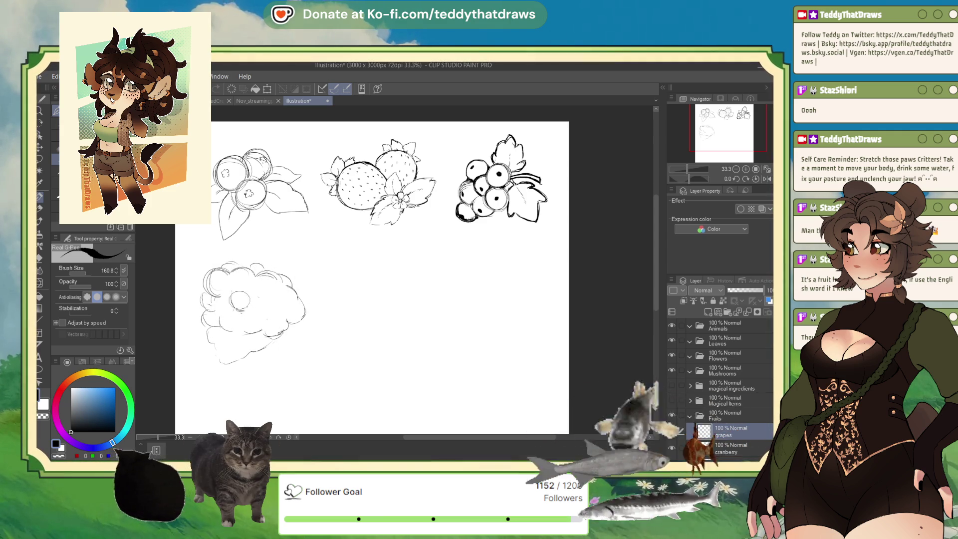
pyautogui.moveTo(289, 290); pyautogui.dragTo(301, 314)
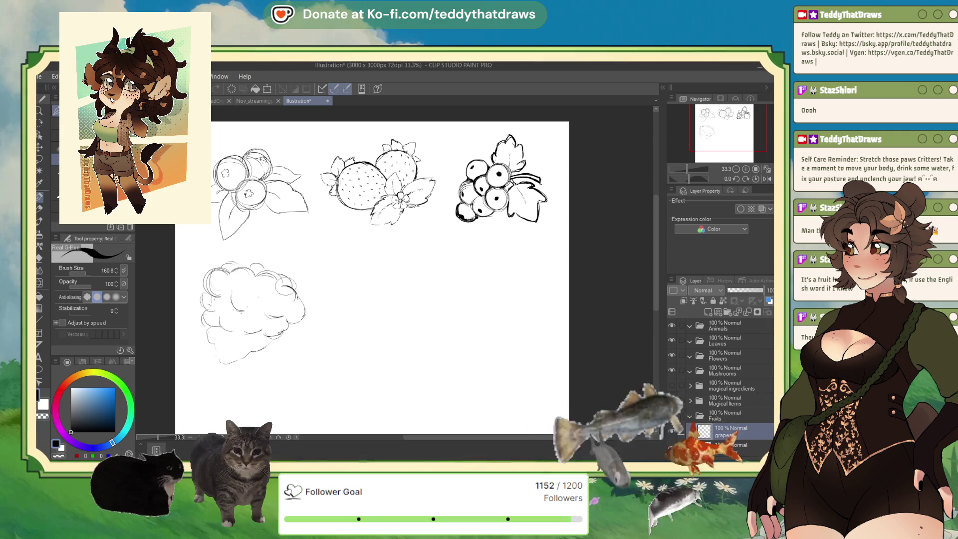
pyautogui.moveTo(232, 354)
pyautogui.mouseDown()
pyautogui.moveTo(249, 367)
pyautogui.moveTo(227, 364)
pyautogui.mouseUp()
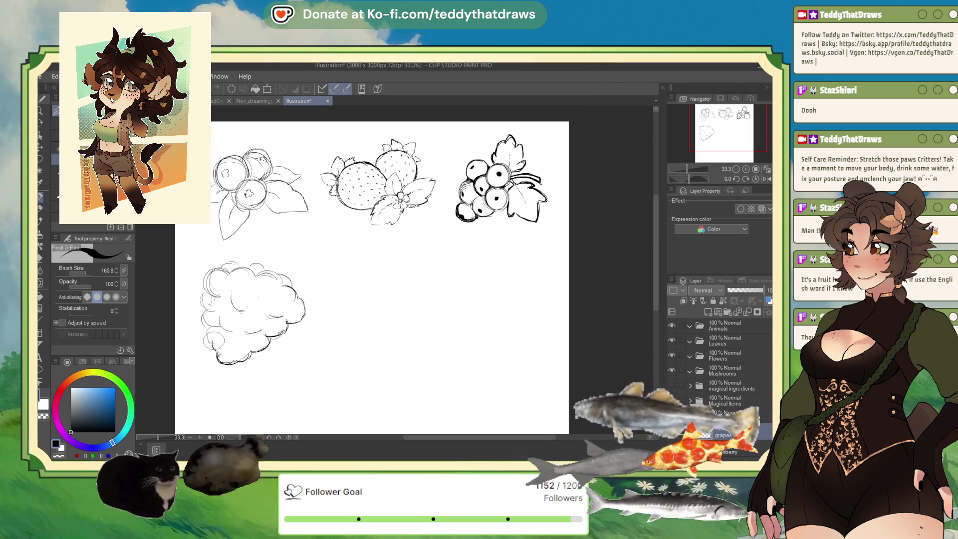
# - Redraw the bunch's lower-left outline, add inner bumps, and draw a curly stem on top
pyautogui.moveTo(200, 322)
pyautogui.mouseDown()
pyautogui.moveTo(210, 350)
pyautogui.moveTo(230, 342)
pyautogui.mouseUp()
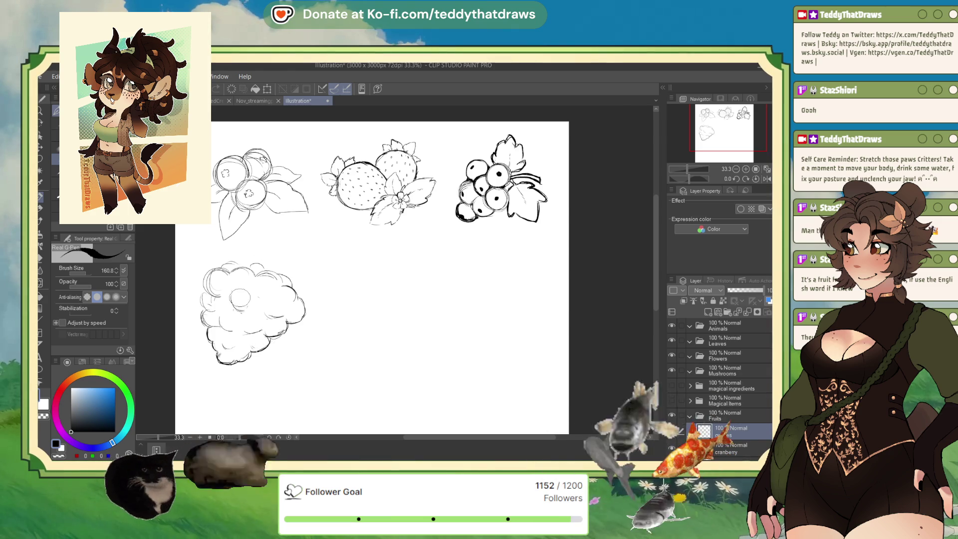
pyautogui.moveTo(232, 294); pyautogui.dragTo(264, 349)
pyautogui.moveTo(393, 219); pyautogui.dragTo(410, 225)
pyautogui.moveTo(254, 265)
pyautogui.mouseDown()
pyautogui.moveTo(274, 264)
pyautogui.moveTo(254, 245)
pyautogui.mouseUp()
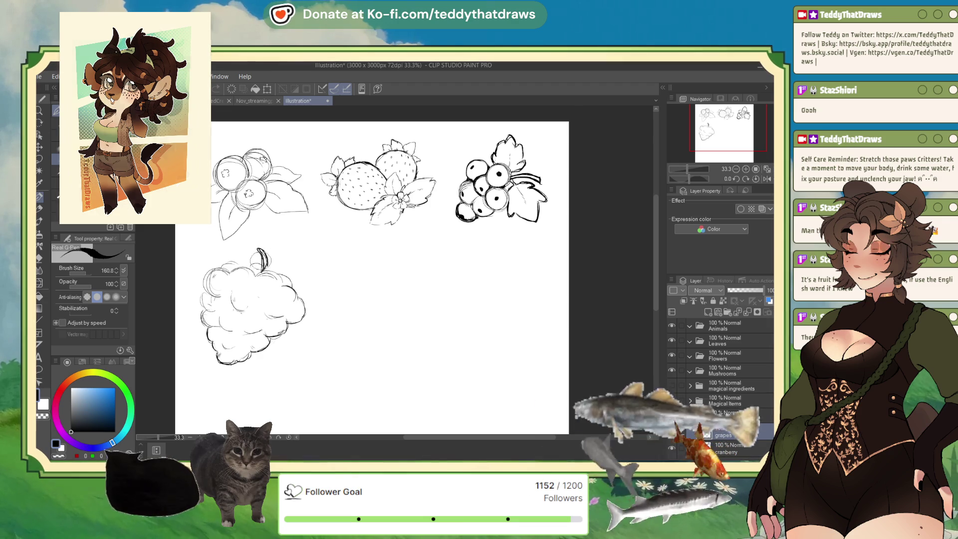
pyautogui.moveTo(261, 250)
pyautogui.mouseDown()
pyautogui.moveTo(257, 272)
pyautogui.moveTo(256, 242)
pyautogui.mouseUp()
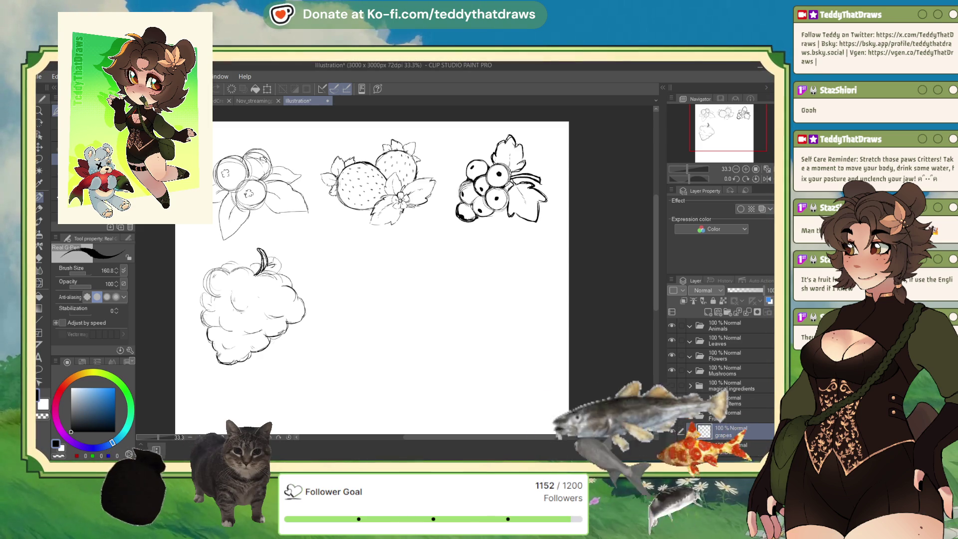
# - Extend the curly stem and sketch a wavy leaf edge beside the bunch, undoing misplaced circles
pyautogui.moveTo(266, 261); pyautogui.dragTo(279, 258)
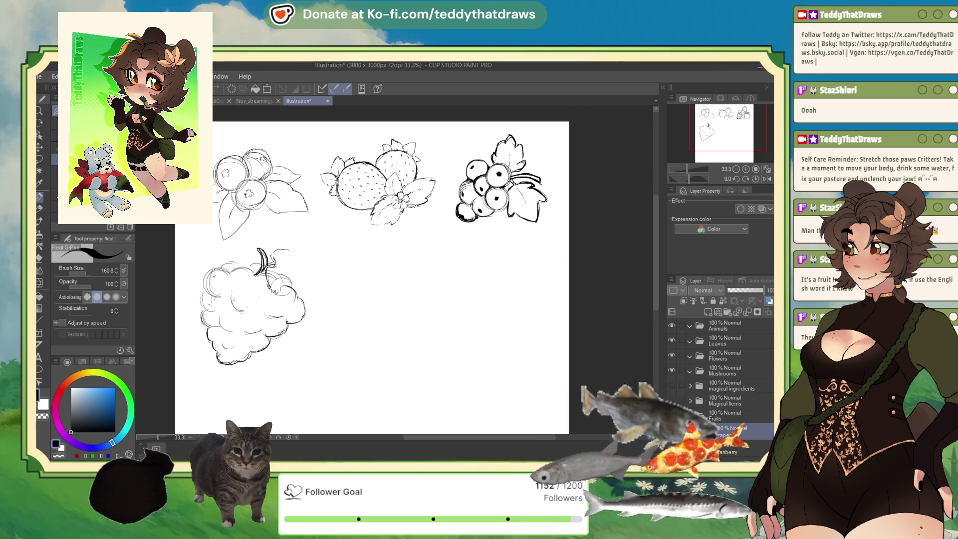
pyautogui.moveTo(279, 287)
pyautogui.mouseDown()
pyautogui.moveTo(306, 307)
pyautogui.moveTo(331, 288)
pyautogui.mouseUp()
pyautogui.hotkey('ctrl', 'z')
pyautogui.moveTo(312, 258)
pyautogui.mouseDown()
pyautogui.moveTo(327, 270)
pyautogui.moveTo(298, 250)
pyautogui.mouseUp()
pyautogui.hotkey('ctrl', 'z')
pyautogui.hotkey('ctrl', 'z')
pyautogui.hotkey('ctrl', 'z')
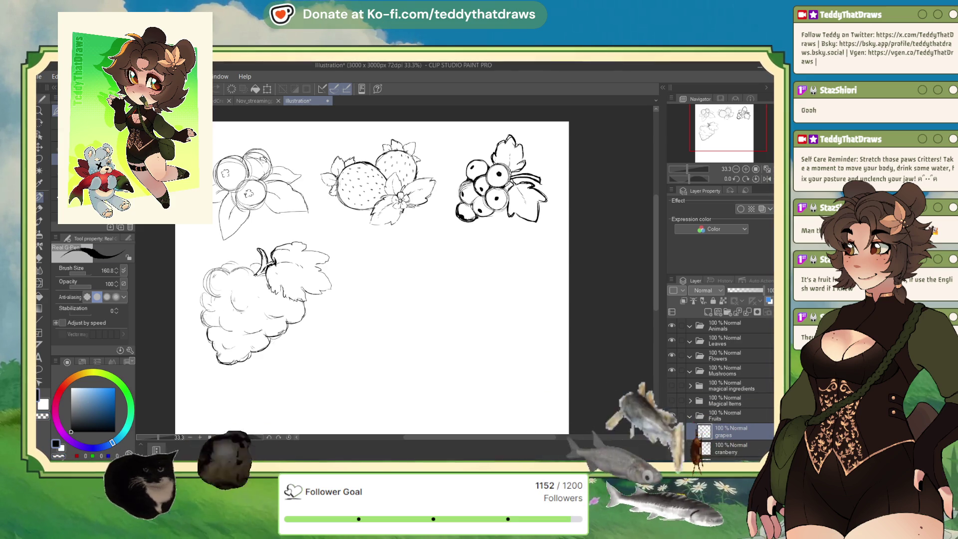
# - Thicken the grape stem and add a curved stroke on the bunch's right edge
pyautogui.hotkey('ctrl', 'z')
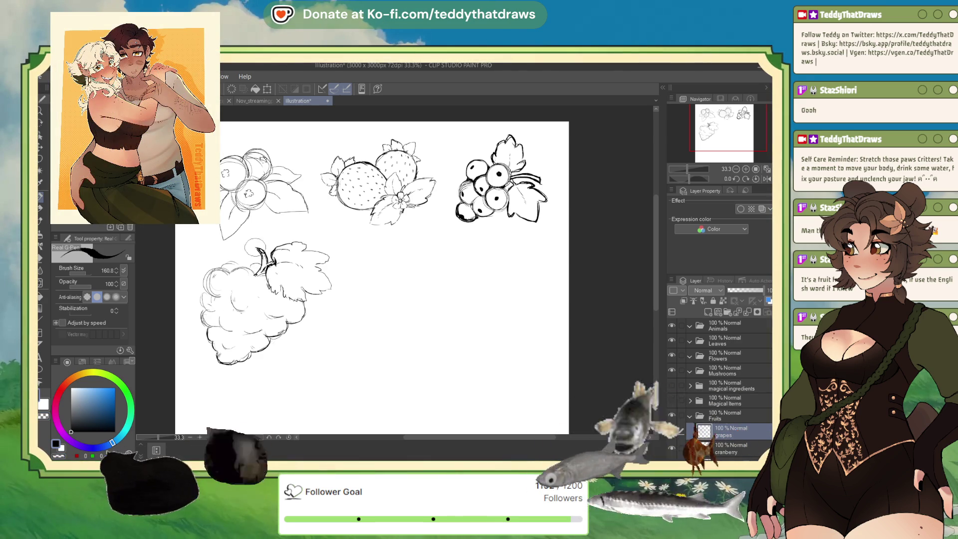
pyautogui.moveTo(258, 249); pyautogui.dragTo(270, 263)
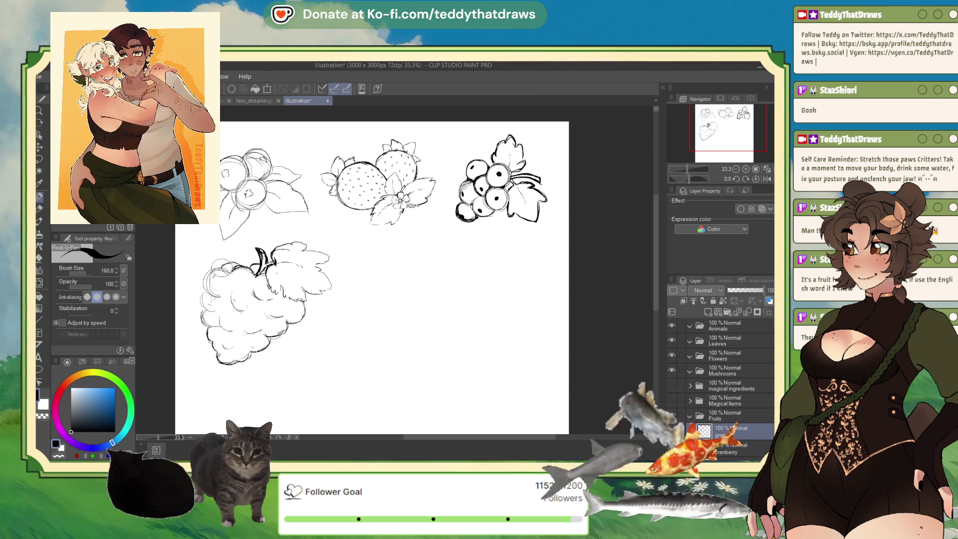
pyautogui.moveTo(204, 281); pyautogui.dragTo(193, 303)
pyautogui.hotkey('ctrl', 'z')
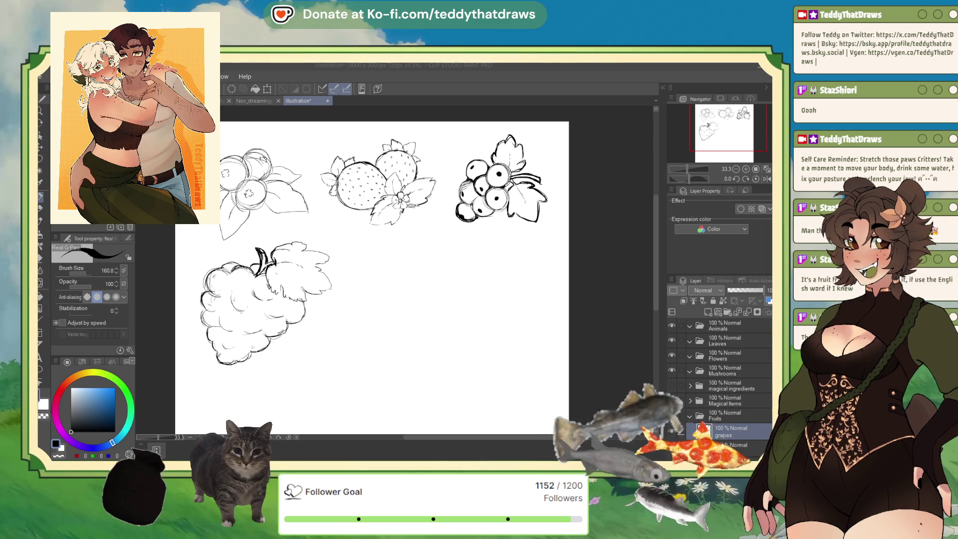
pyautogui.moveTo(306, 303); pyautogui.dragTo(299, 331)
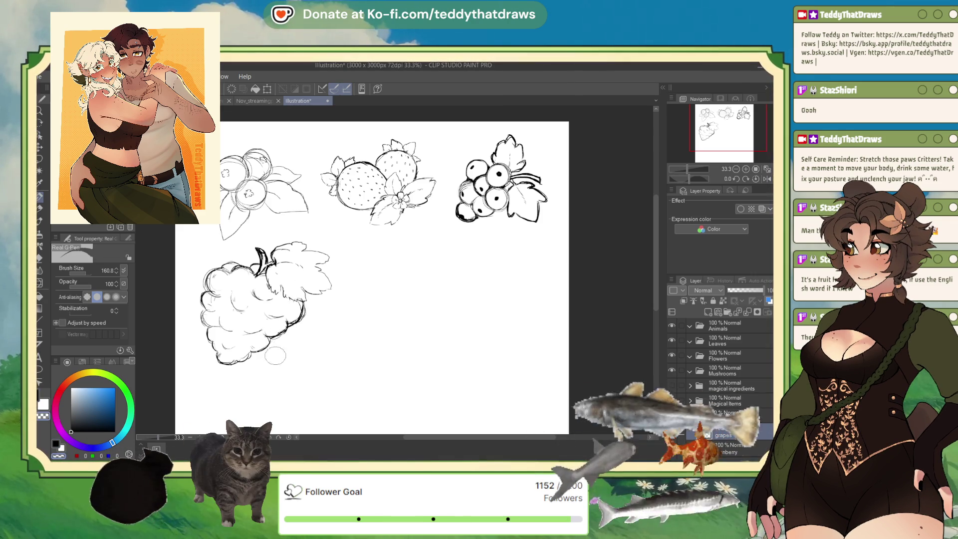
# - Rotate the grapes layer slightly clockwise and push the bunch and leaf outlines with Liquify
pyautogui.hotkey('ctrl', 't')
pyautogui.moveTo(321, 290); pyautogui.dragTo(323, 300)
pyautogui.click(248, 394)
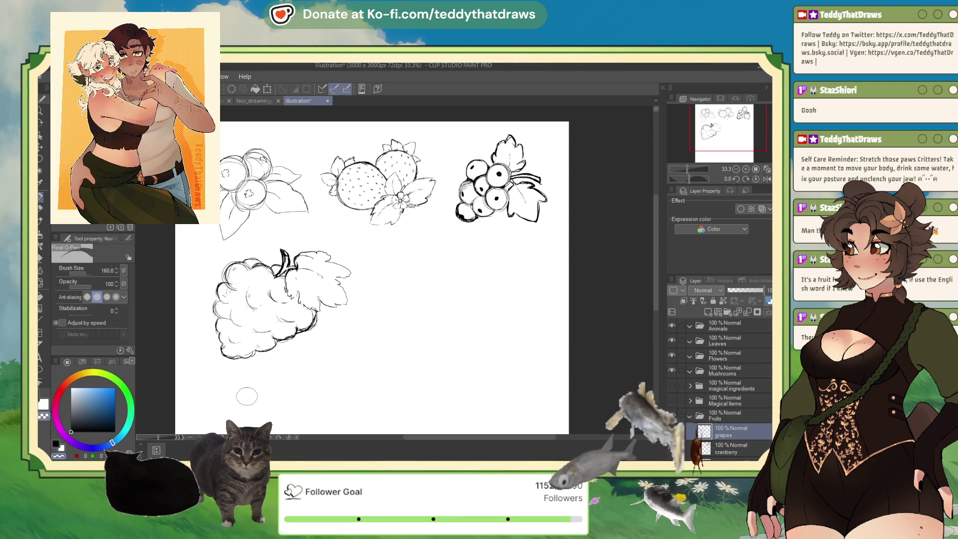
pyautogui.press('j')
pyautogui.moveTo(328, 331); pyautogui.dragTo(309, 319)
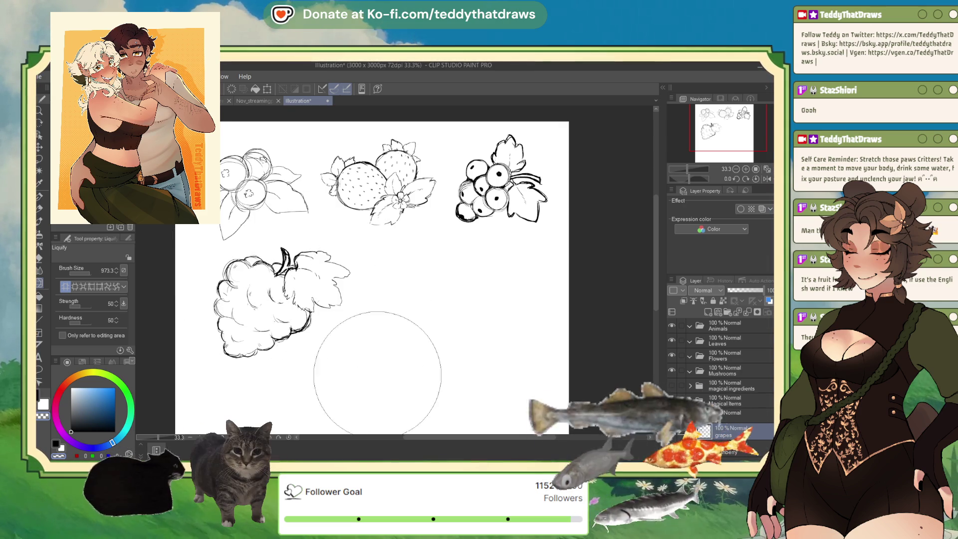
pyautogui.press('p')
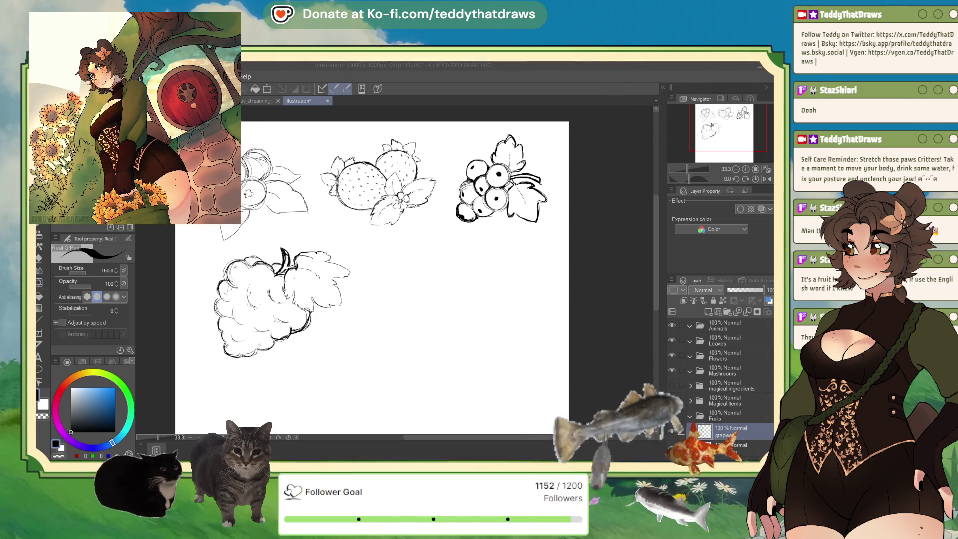
# - Rotate the grape sketch slightly clockwise to stand it upright
pyautogui.click(324, 316)
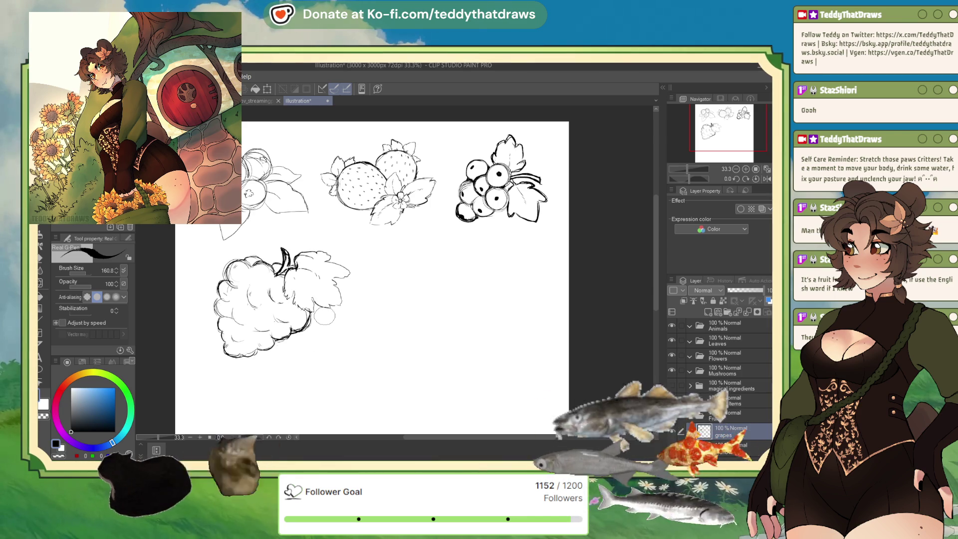
pyautogui.hotkey('ctrl', 't')
pyautogui.moveTo(349, 272)
pyautogui.mouseDown()
pyautogui.moveTo(336, 286)
pyautogui.moveTo(305, 274)
pyautogui.mouseUp()
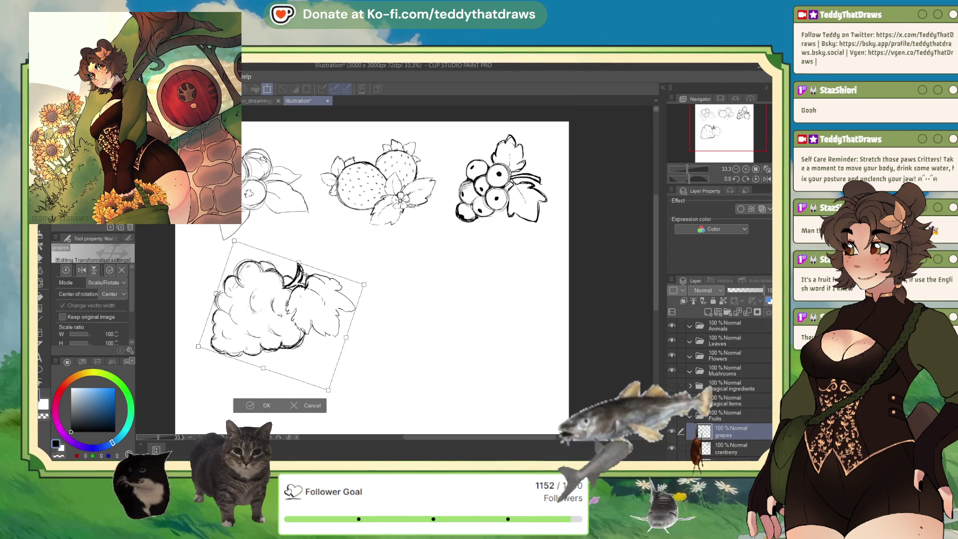
pyautogui.click(260, 405)
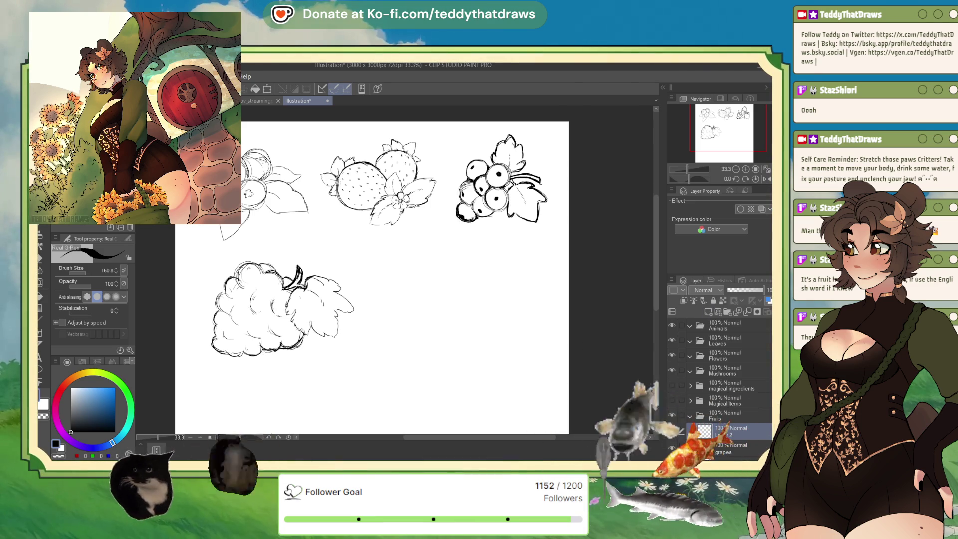
# - Shrink the grape sketch, move it left and down, then nudge it up slightly
pyautogui.click(731, 448)
pyautogui.hotkey('ctrl', 't')
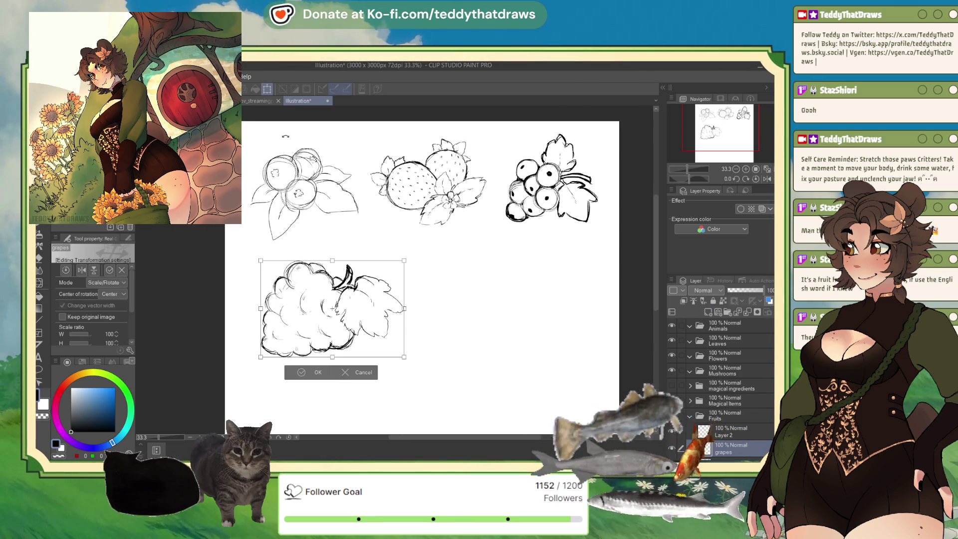
pyautogui.moveTo(333, 308); pyautogui.dragTo(320, 310)
pyautogui.moveTo(393, 260); pyautogui.dragTo(370, 292)
pyautogui.click(302, 374)
pyautogui.scroll(-1, 353, 215)
pyautogui.moveTo(353, 215); pyautogui.dragTo(352, 217)
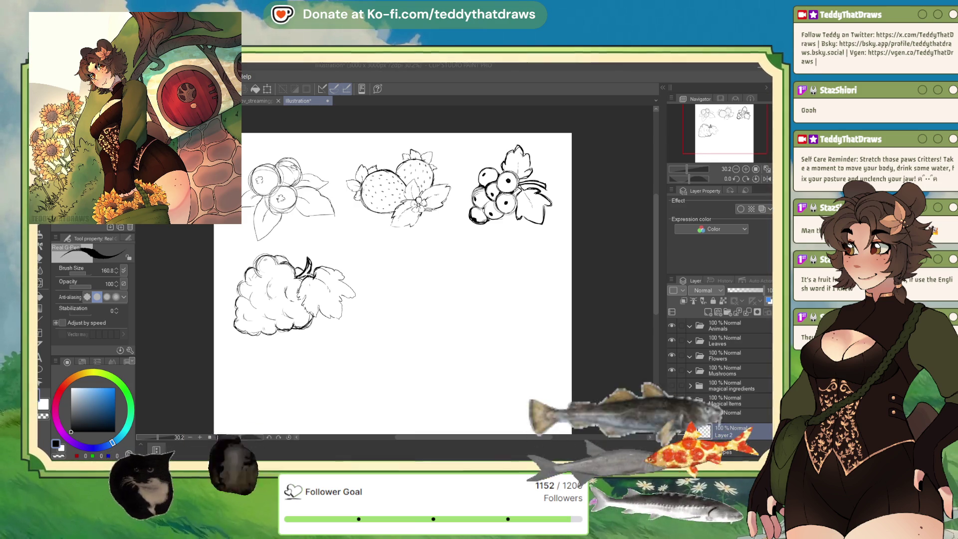
pyautogui.scroll(-2, 283, 199)
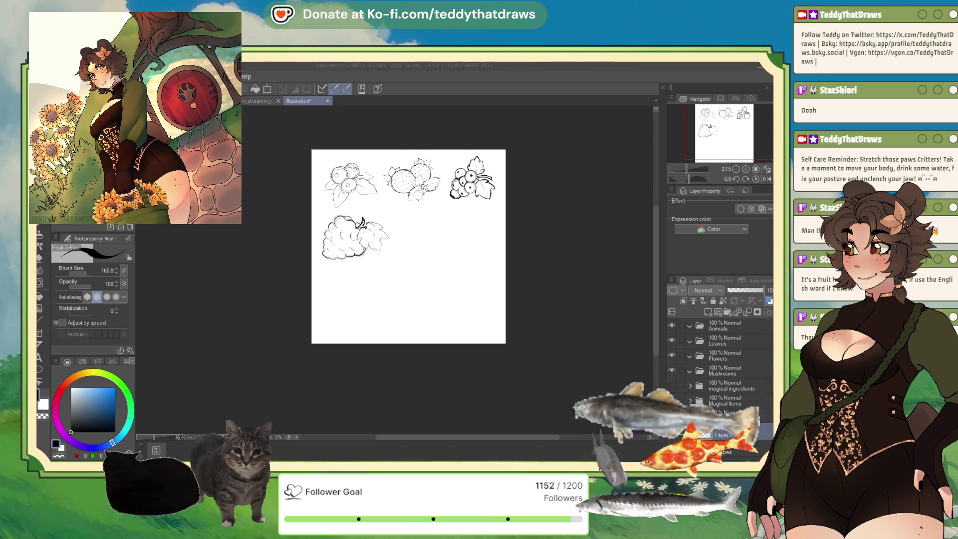
pyautogui.scroll(2, 439, 267)
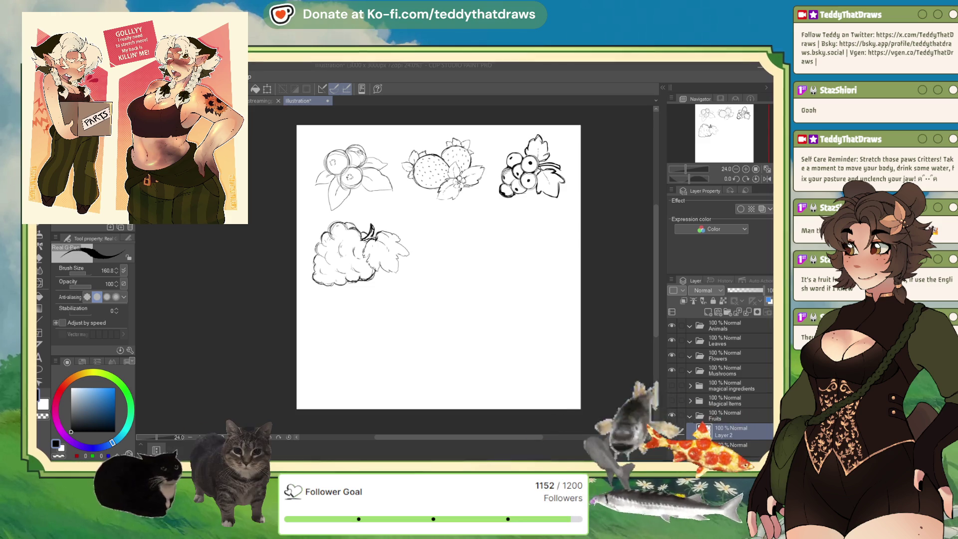
pyautogui.hotkey('alt', 'Tab')
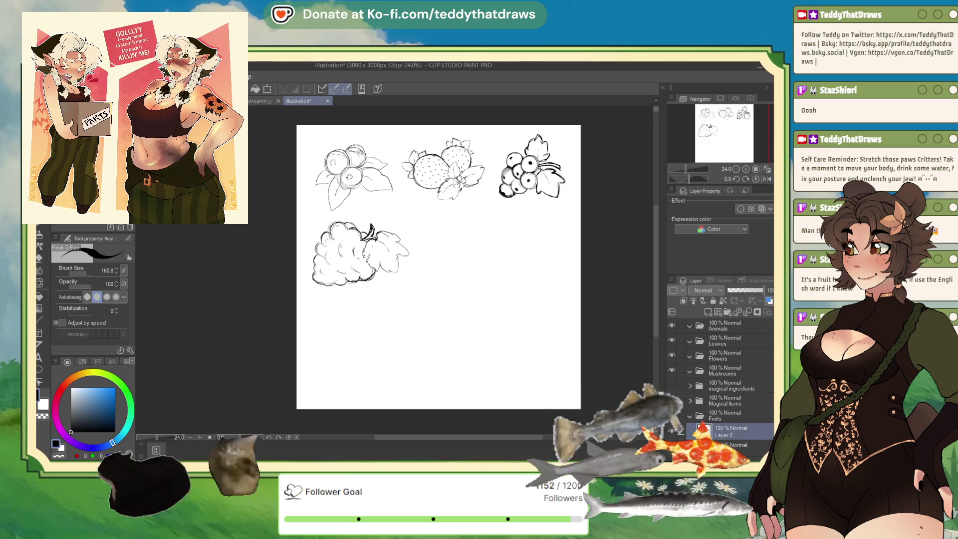
pyautogui.hotkey('alt', 'Tab')
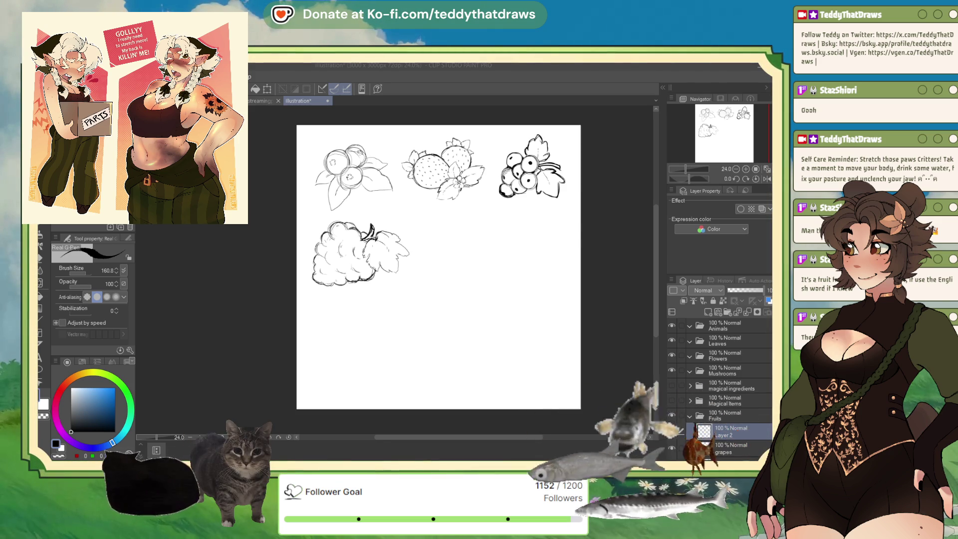
# - Scale the grapes layer down to about 91%, then reselect Layer 2 above it
pyautogui.click(733, 448)
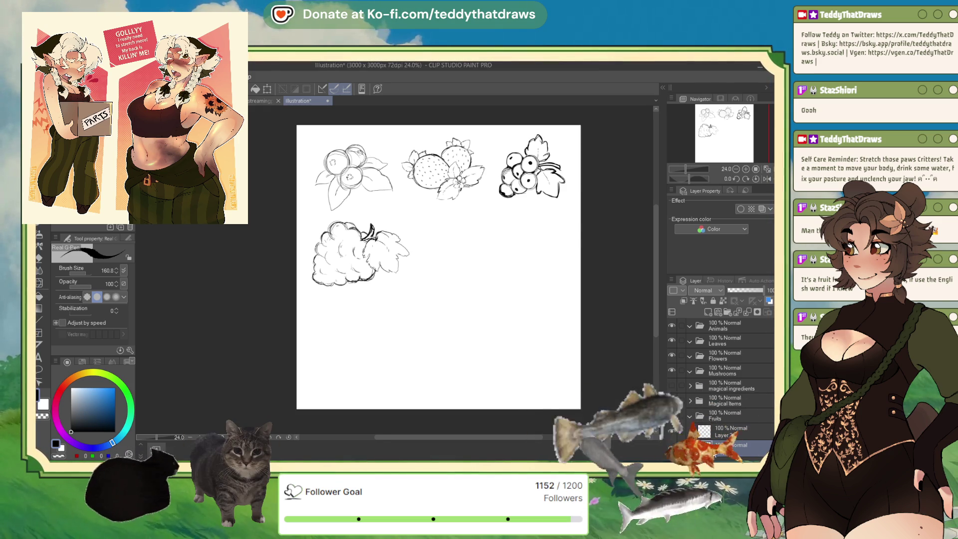
pyautogui.click(267, 89)
pyautogui.moveTo(409, 222); pyautogui.dragTo(401, 227)
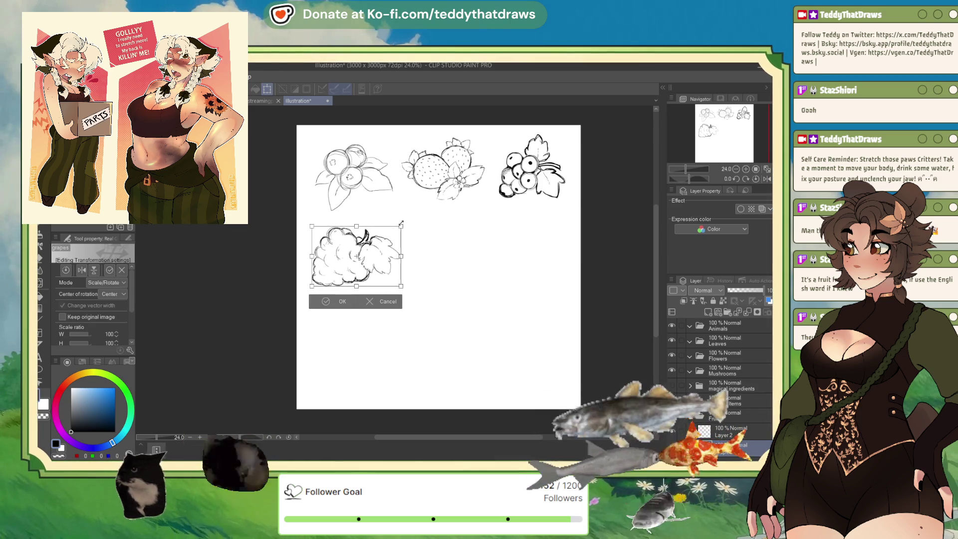
pyautogui.click(326, 301)
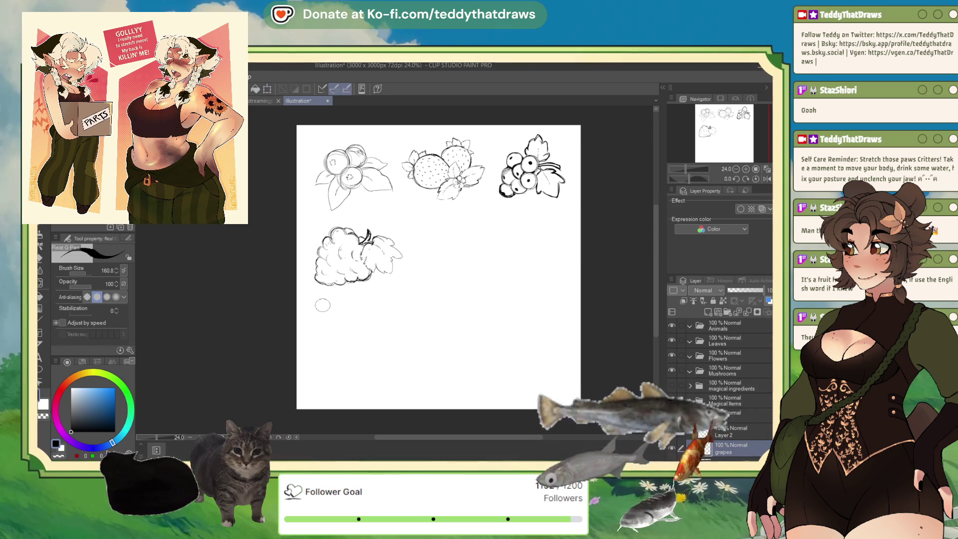
pyautogui.click(739, 434)
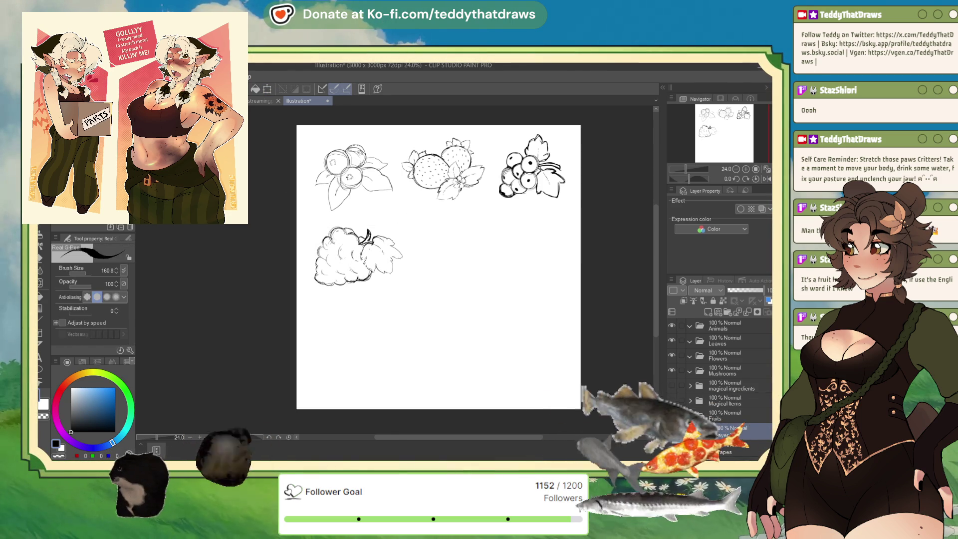
pyautogui.scroll(1, 526, 220)
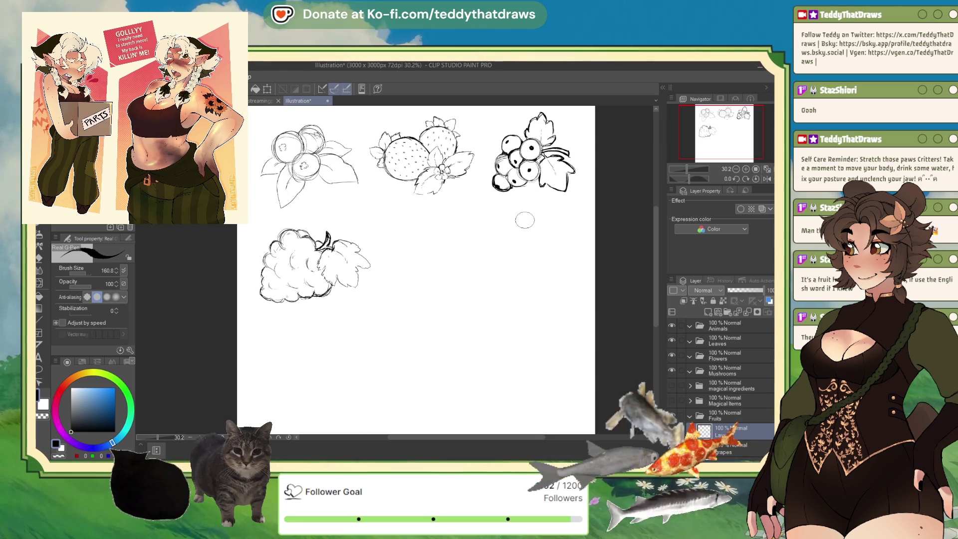
# - Sketch the apple's outline, curved bottom, cut edge and a seed on the cut face
pyautogui.moveTo(402, 229)
pyautogui.mouseDown()
pyautogui.moveTo(397, 252)
pyautogui.moveTo(439, 230)
pyautogui.moveTo(467, 239)
pyautogui.moveTo(472, 264)
pyautogui.moveTo(408, 286)
pyautogui.moveTo(466, 273)
pyautogui.moveTo(465, 287)
pyautogui.moveTo(441, 288)
pyautogui.mouseUp()
pyautogui.moveTo(434, 228)
pyautogui.mouseDown()
pyautogui.moveTo(472, 252)
pyautogui.moveTo(394, 258)
pyautogui.moveTo(394, 274)
pyautogui.mouseUp()
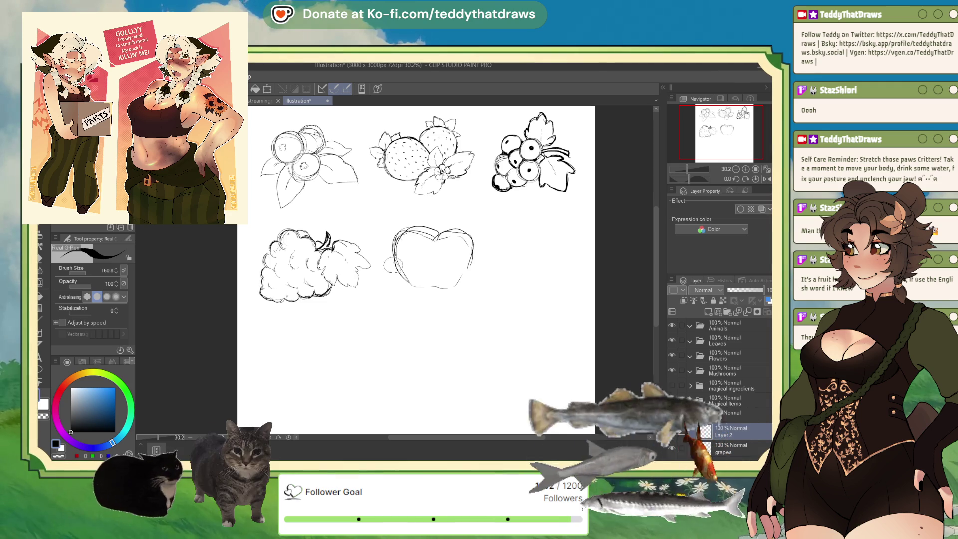
pyautogui.moveTo(394, 254); pyautogui.dragTo(373, 288)
pyautogui.moveTo(409, 243); pyautogui.dragTo(432, 253)
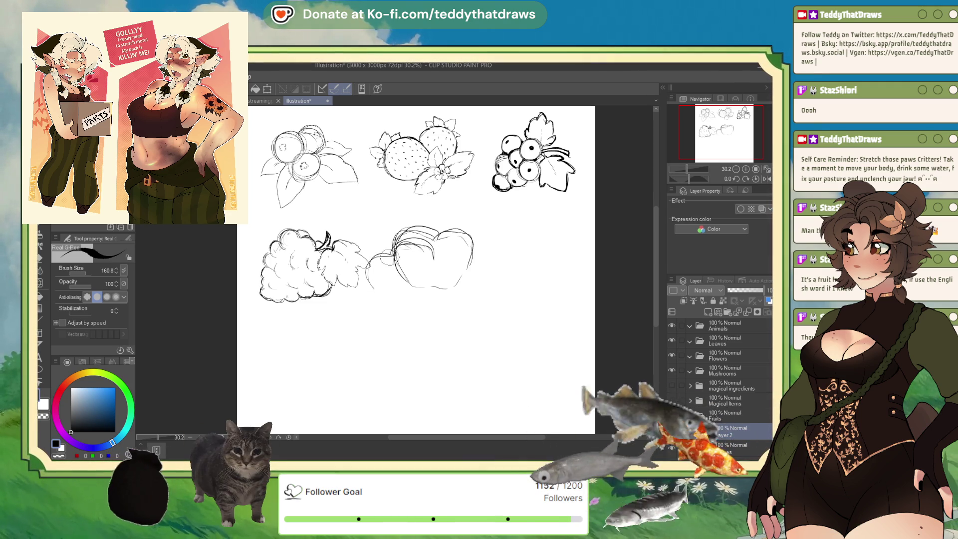
pyautogui.moveTo(372, 288)
pyautogui.mouseDown()
pyautogui.moveTo(402, 296)
pyautogui.moveTo(432, 255)
pyautogui.mouseUp()
pyautogui.moveTo(375, 290); pyautogui.dragTo(398, 301)
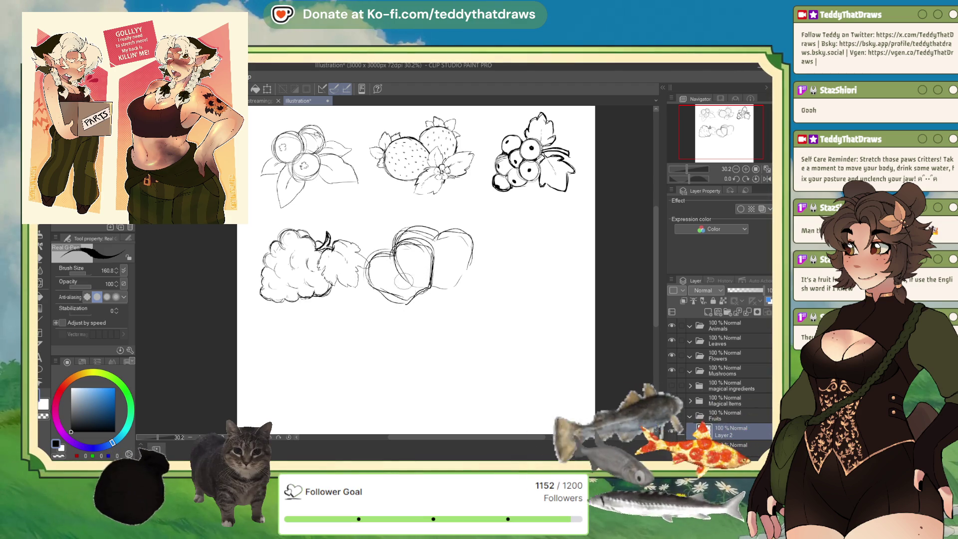
pyautogui.moveTo(390, 276); pyautogui.dragTo(408, 273)
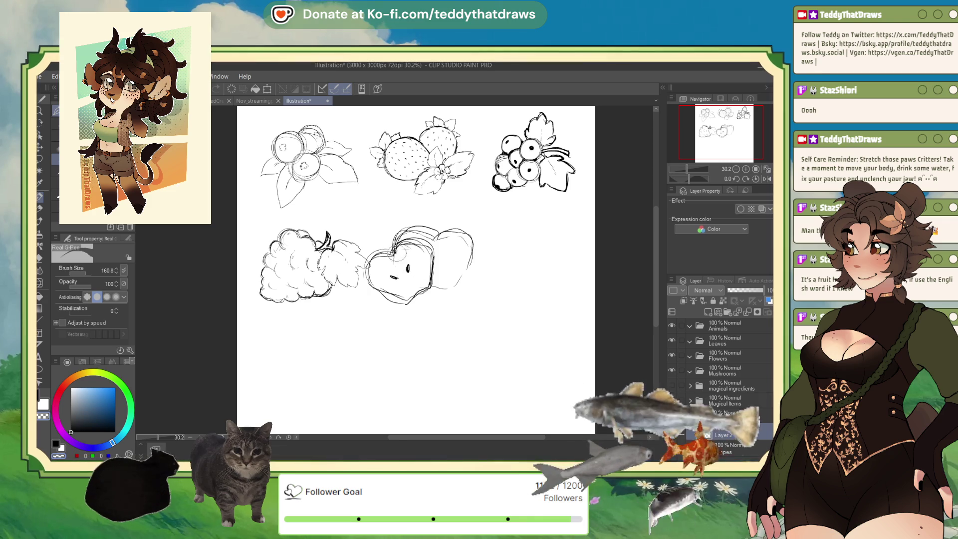
# - Switch to black, draw the apple's stem, and strengthen its upper-left and bottom edges
pyautogui.press('x')
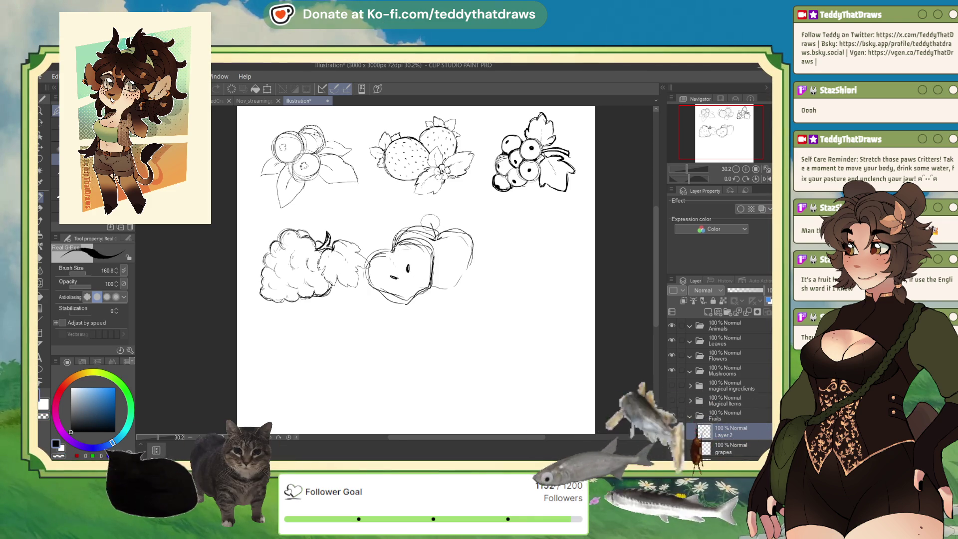
pyautogui.moveTo(429, 220); pyautogui.dragTo(453, 288)
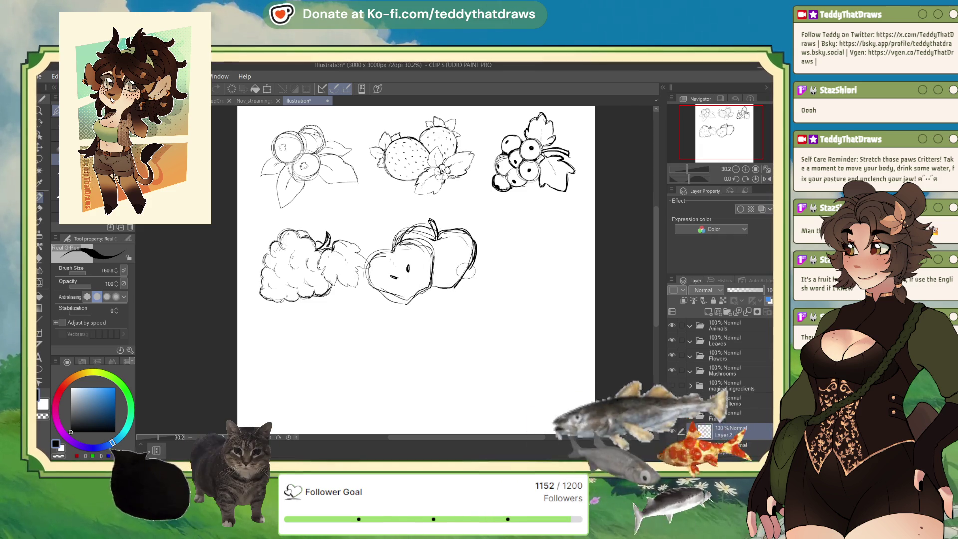
pyautogui.moveTo(449, 275); pyautogui.dragTo(434, 286)
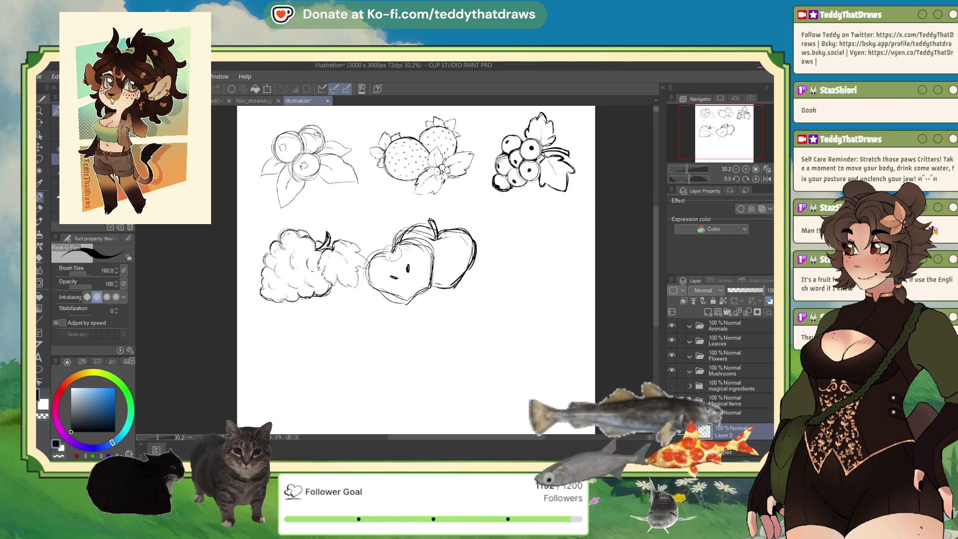
pyautogui.moveTo(375, 235); pyautogui.dragTo(394, 242)
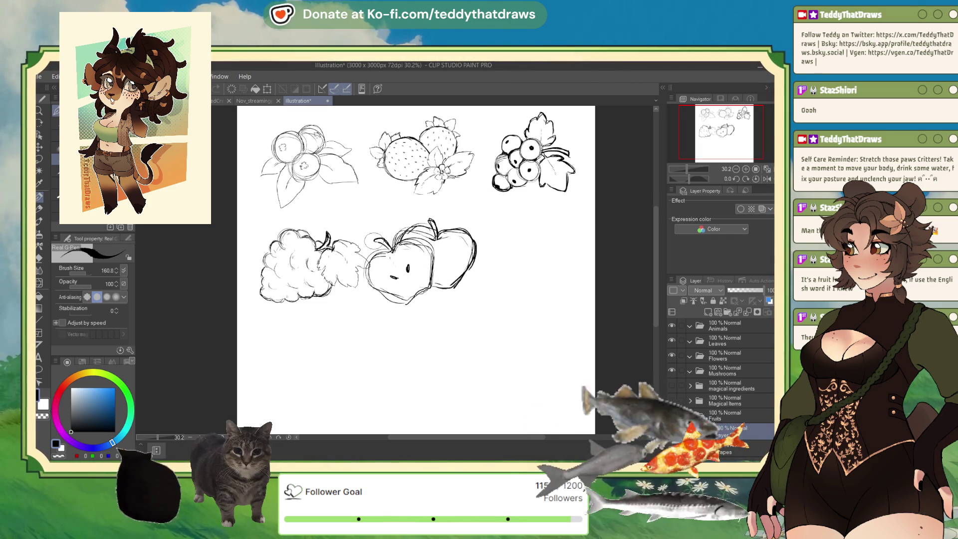
pyautogui.moveTo(385, 243)
pyautogui.mouseDown()
pyautogui.moveTo(398, 260)
pyautogui.moveTo(419, 242)
pyautogui.mouseUp()
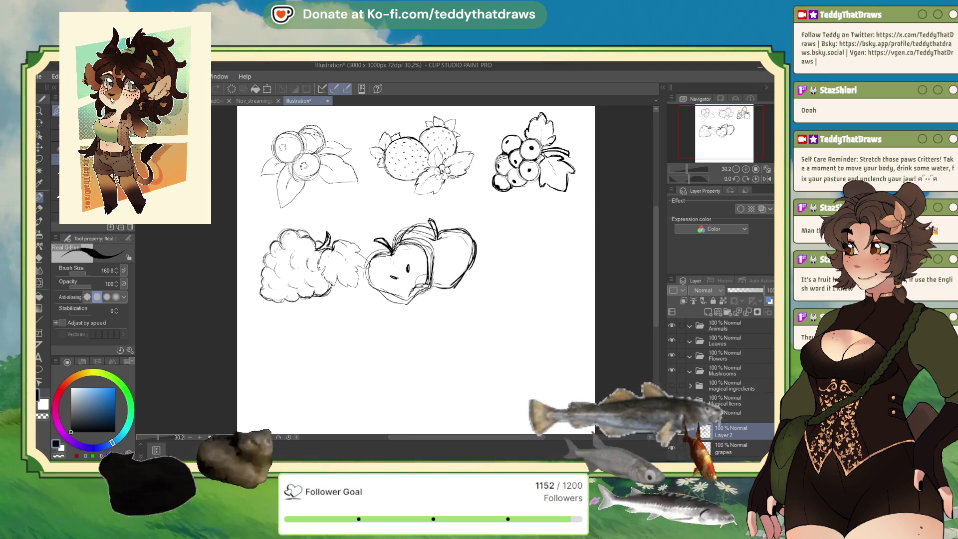
pyautogui.moveTo(373, 293); pyautogui.dragTo(425, 288)
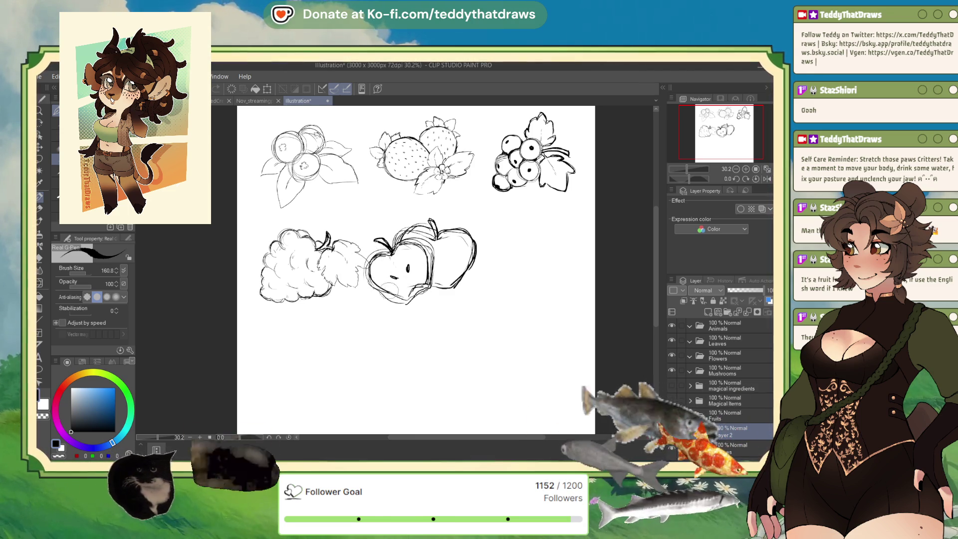
pyautogui.moveTo(401, 292); pyautogui.dragTo(426, 286)
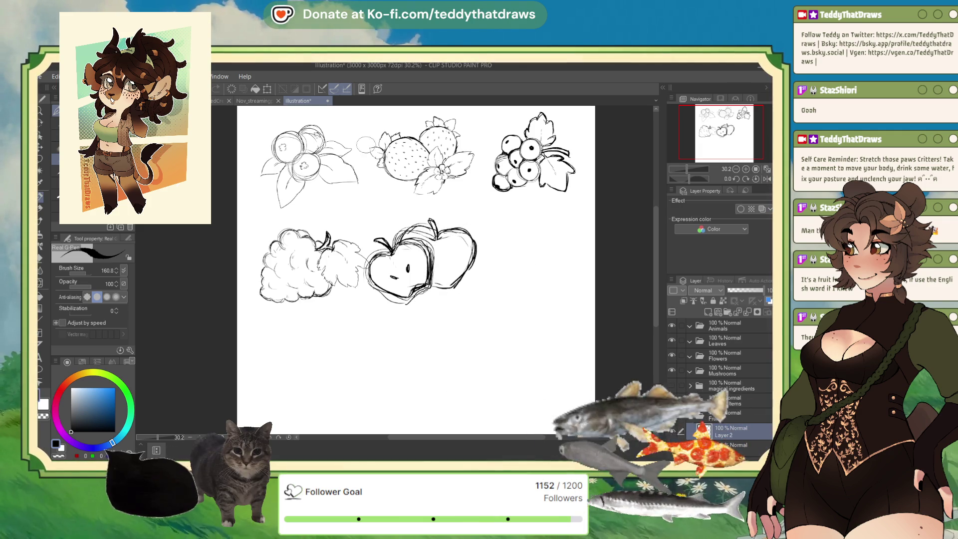
pyautogui.hotkey('ctrl', 't')
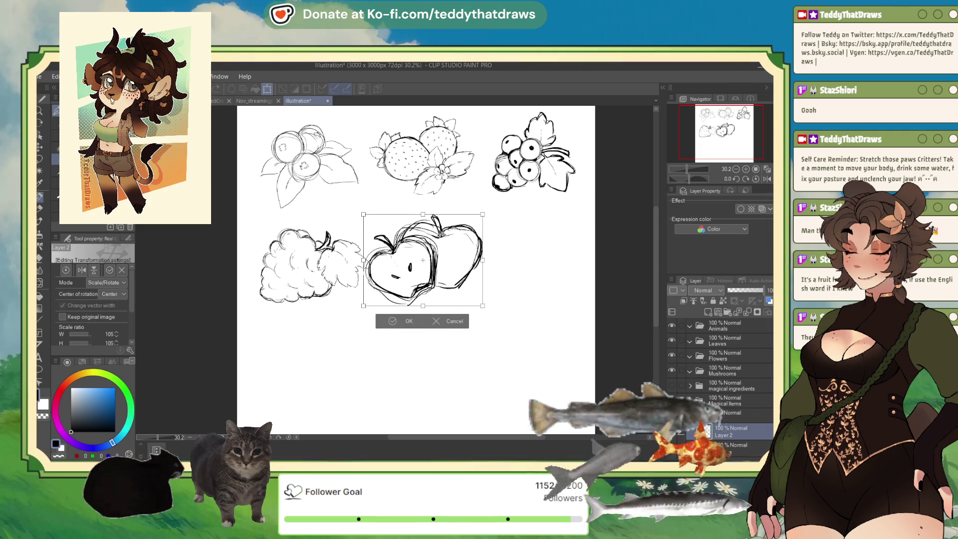
# - Shrink the apple sketch to 95% and add a new layer above the Apple layer
pyautogui.click(393, 321)
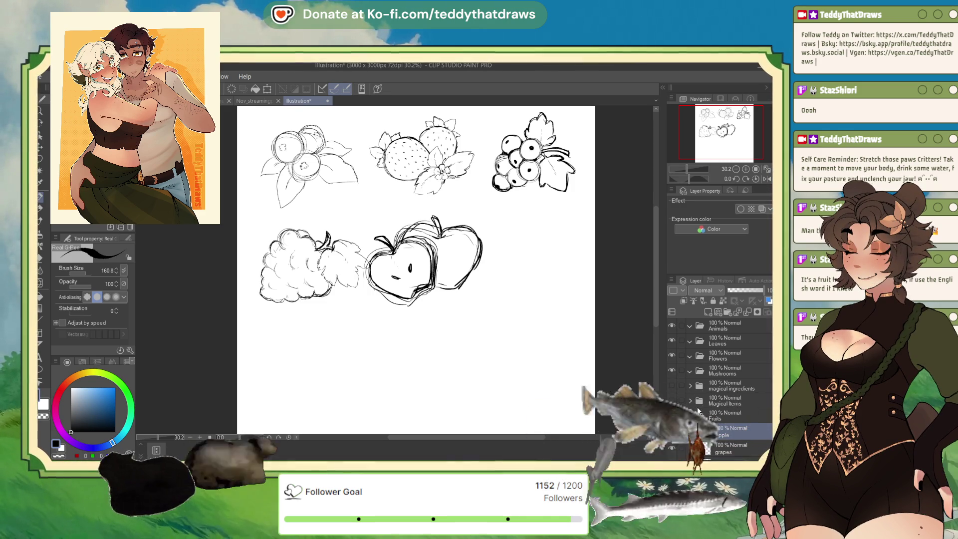
pyautogui.hotkey('ctrl', 't')
pyautogui.moveTo(479, 212); pyautogui.dragTo(474, 218)
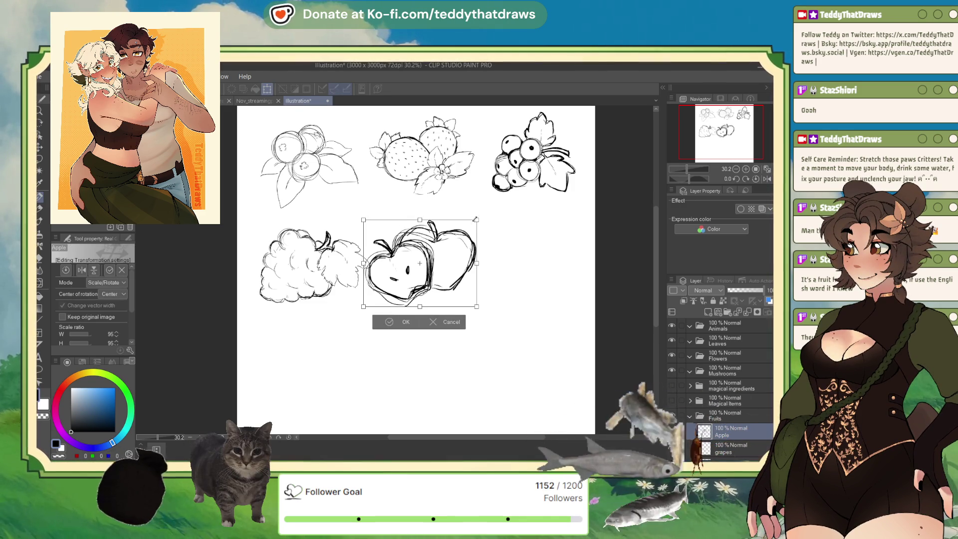
pyautogui.click(405, 320)
pyautogui.hotkey('ctrl', 'shift', 'n')
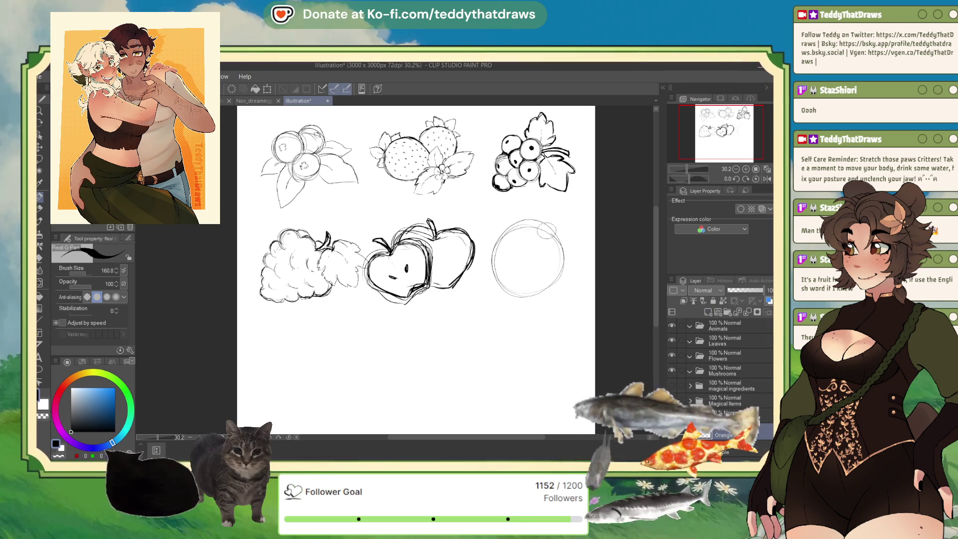
# - Retrace the whole orange's circle and rough in the elliptical outline of an orange half
pyautogui.moveTo(560, 244); pyautogui.dragTo(538, 227)
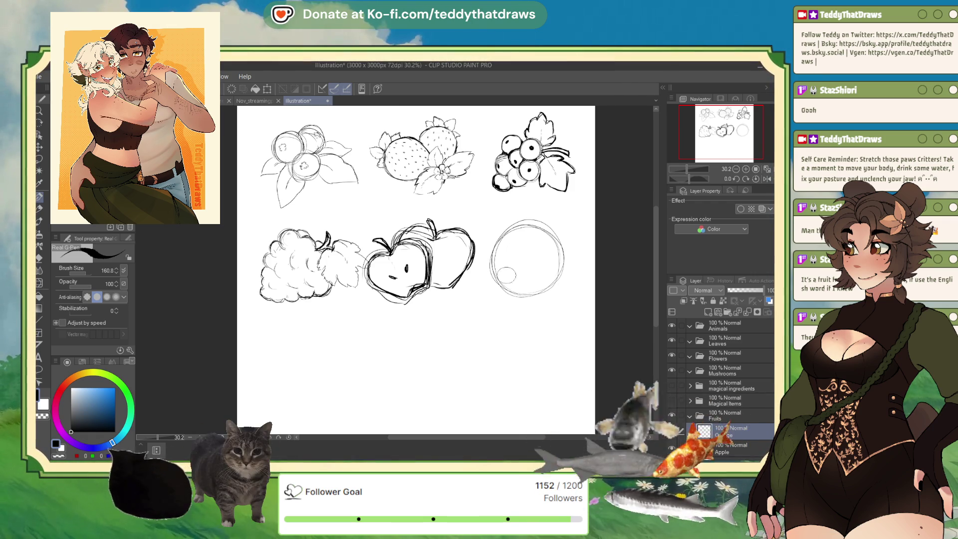
pyautogui.moveTo(504, 282); pyautogui.dragTo(533, 273)
pyautogui.moveTo(476, 252); pyautogui.dragTo(535, 277)
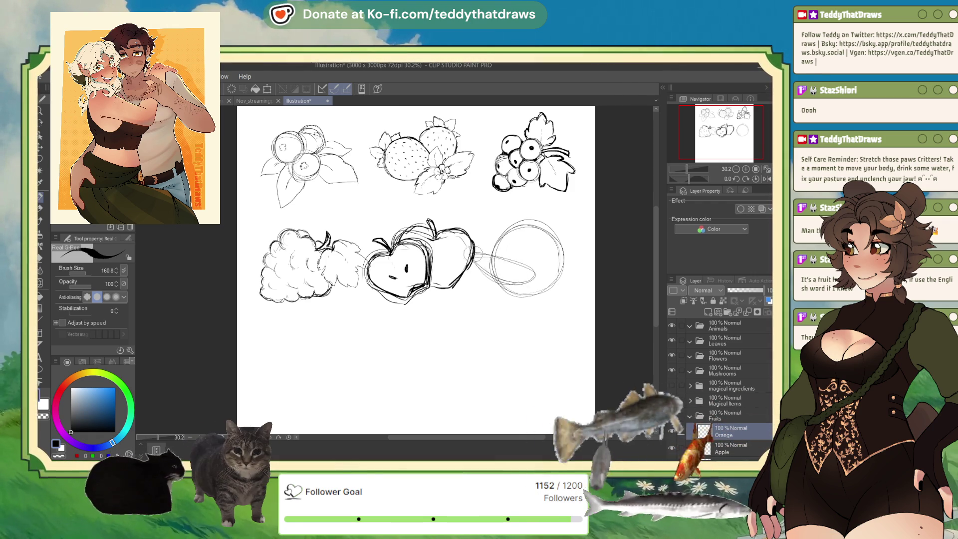
pyautogui.moveTo(474, 280); pyautogui.dragTo(461, 291)
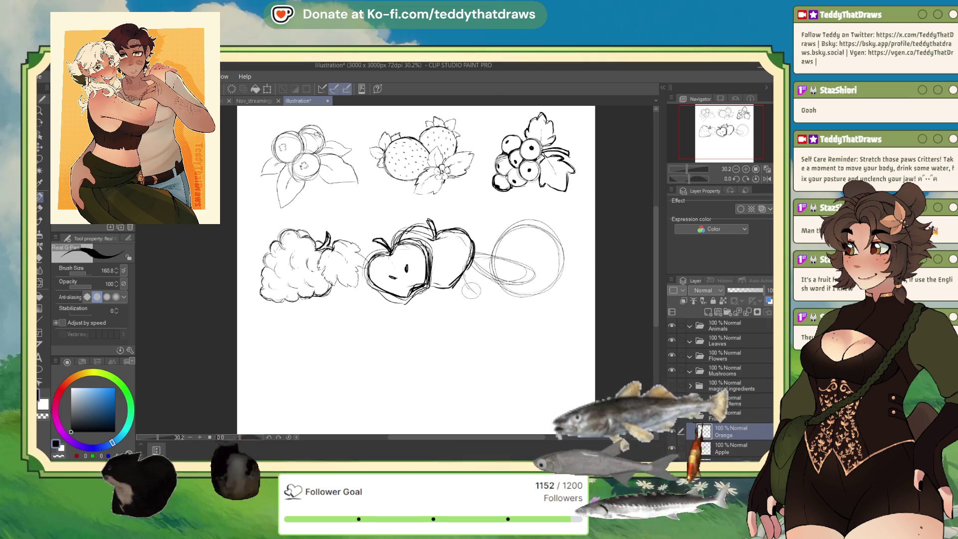
pyautogui.moveTo(541, 270)
pyautogui.mouseDown()
pyautogui.moveTo(519, 294)
pyautogui.moveTo(462, 302)
pyautogui.mouseUp()
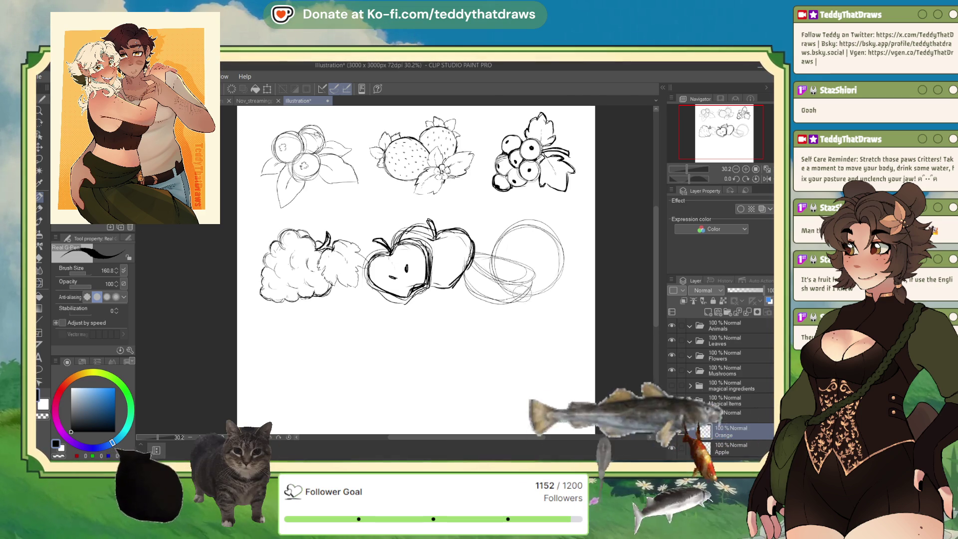
pyautogui.moveTo(534, 279)
pyautogui.mouseDown()
pyautogui.moveTo(476, 252)
pyautogui.moveTo(456, 265)
pyautogui.mouseUp()
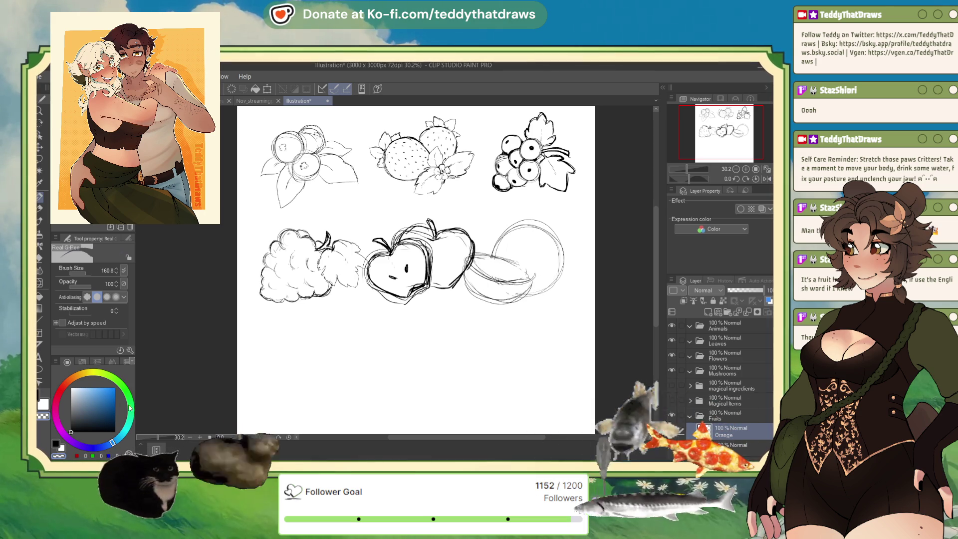
# - Ink the orange half's cut face, darken its edges, and draw segment lines inside
pyautogui.moveTo(530, 272); pyautogui.dragTo(540, 282)
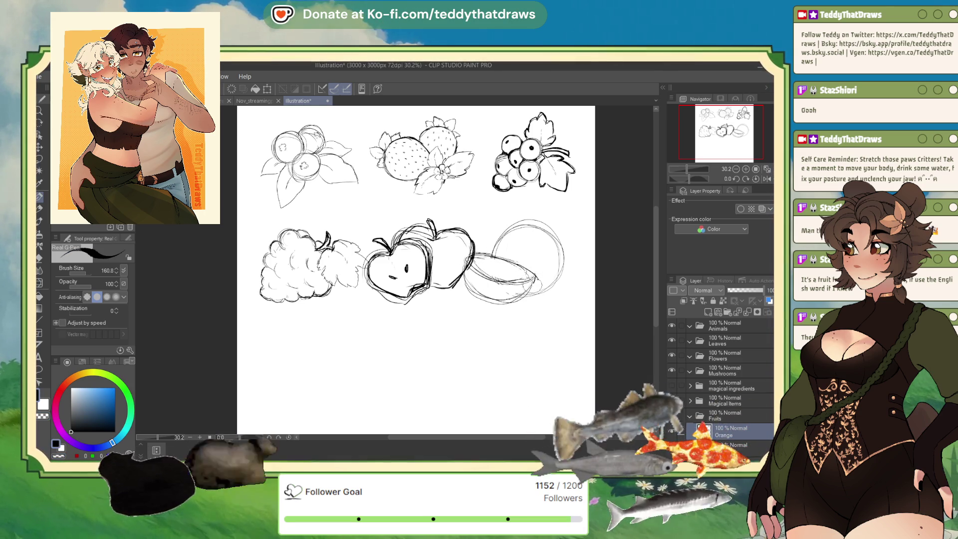
pyautogui.moveTo(463, 272); pyautogui.dragTo(536, 278)
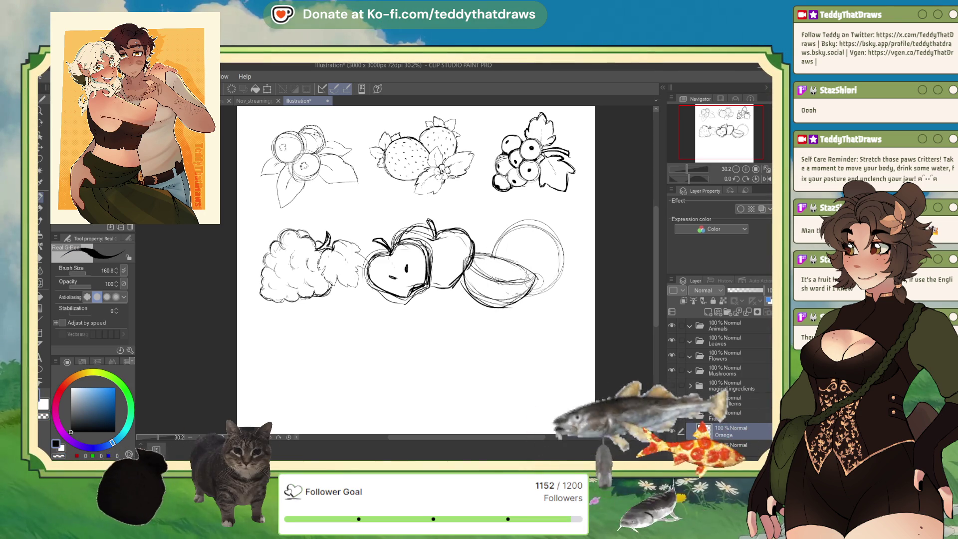
pyautogui.moveTo(454, 252); pyautogui.dragTo(468, 267)
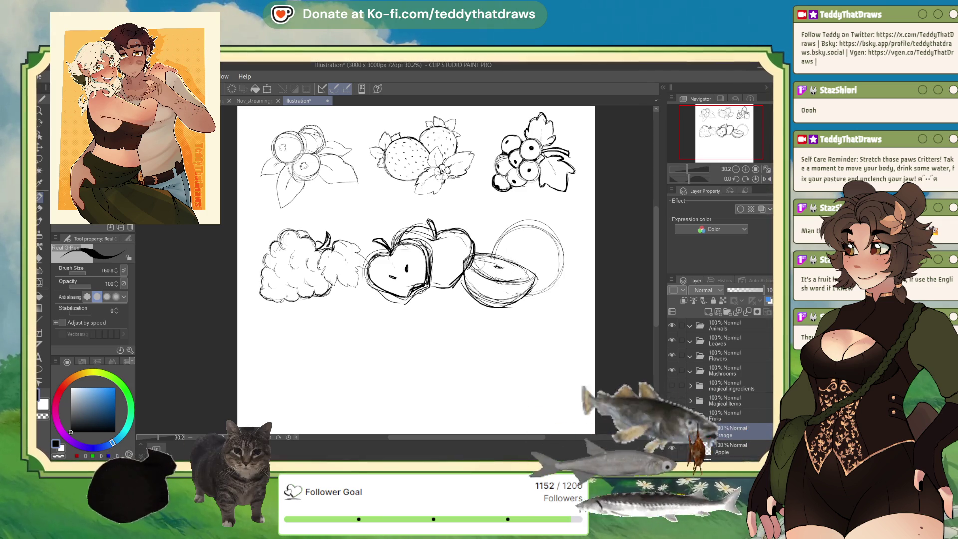
pyautogui.moveTo(491, 266); pyautogui.dragTo(514, 274)
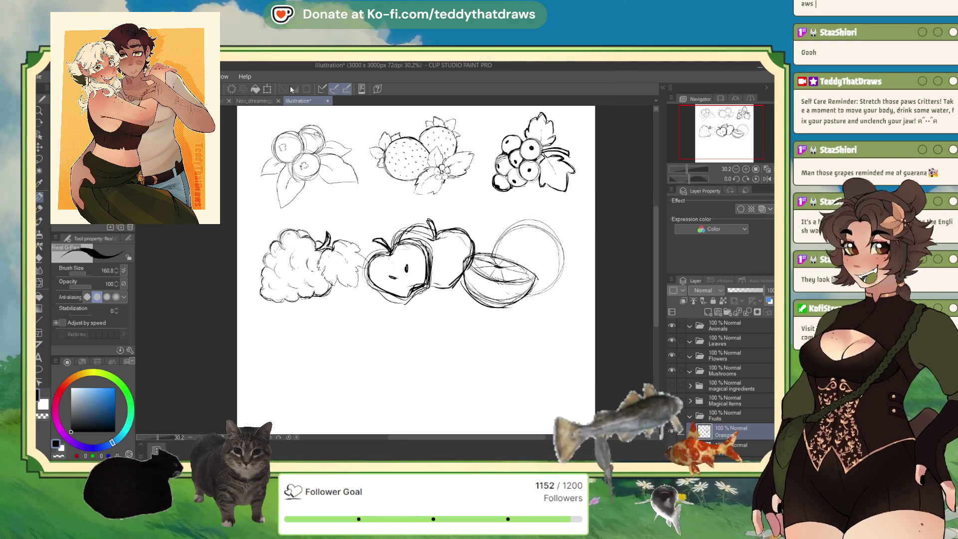
pyautogui.hotkey('ctrl', 't')
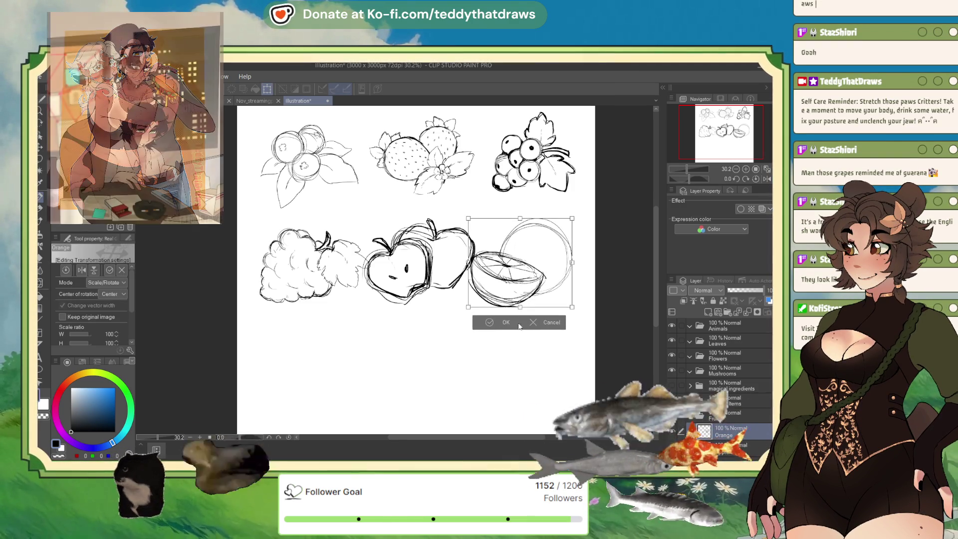
# - Apply the pending transform on the orange sketch
pyautogui.press('Return')
pyautogui.scroll(-3, 486, 286)
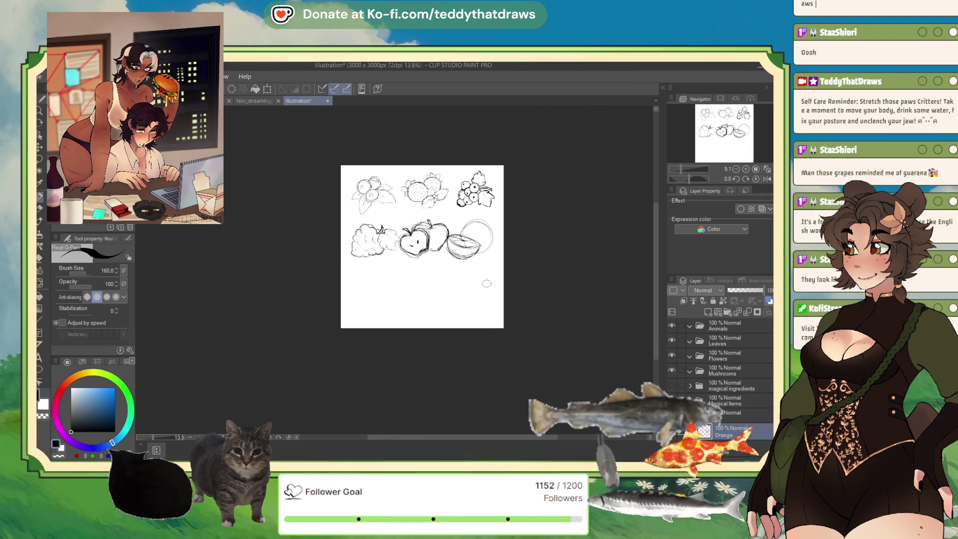
pyautogui.scroll(3, 451, 239)
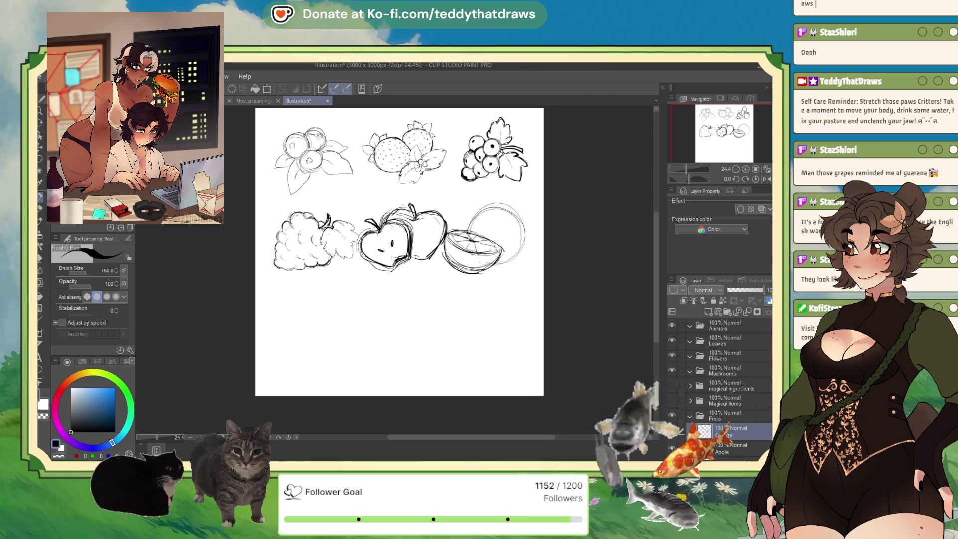
# - Add a new layer in the Fruits folder above Orange and name it Mango
pyautogui.hotkey('ctrl', 'shift', 'n')
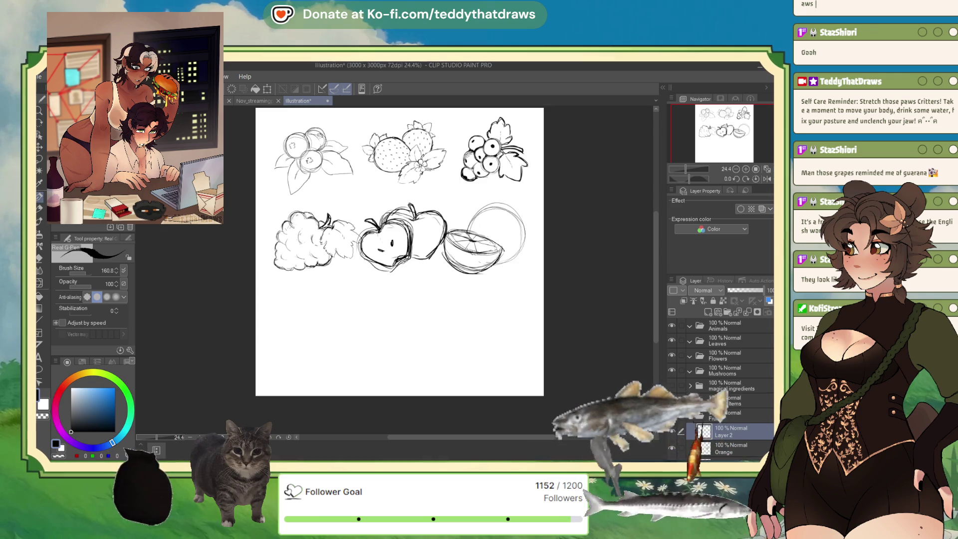
pyautogui.doubleClick(723, 434)
pyautogui.write('Mango')
pyautogui.press('Return')
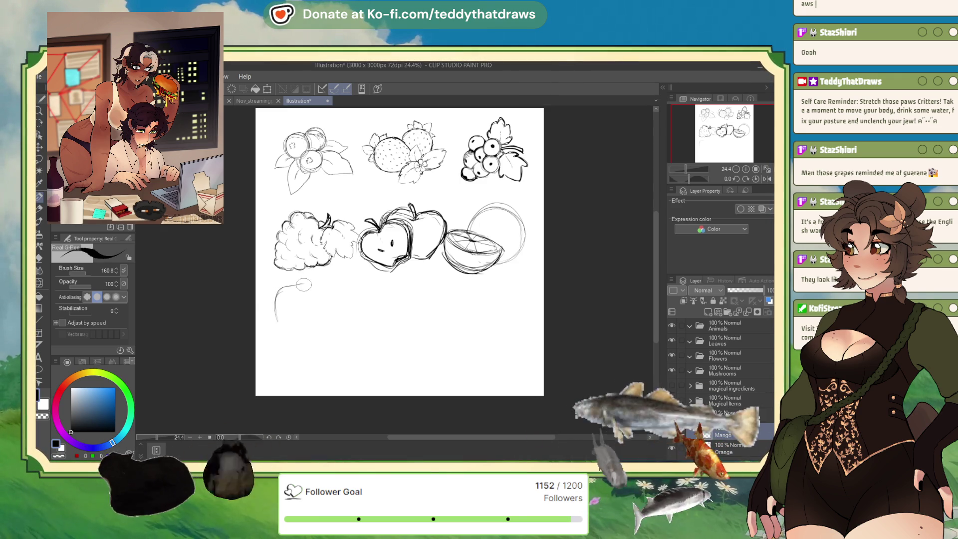
# - Sketch the rounded mango outline below the raspberry with the G-Pen
pyautogui.moveTo(290, 285)
pyautogui.mouseDown()
pyautogui.moveTo(274, 320)
pyautogui.moveTo(301, 331)
pyautogui.mouseUp()
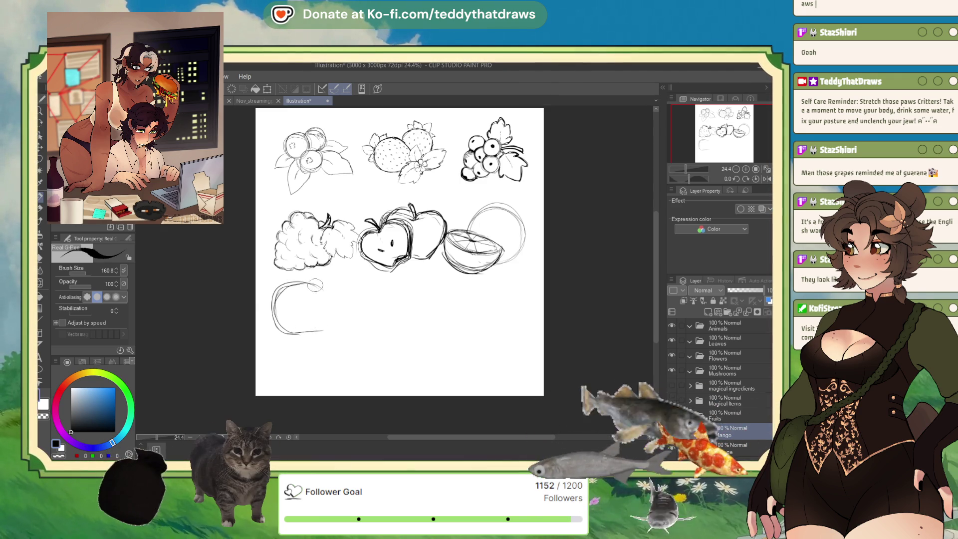
pyautogui.moveTo(310, 283); pyautogui.dragTo(340, 298)
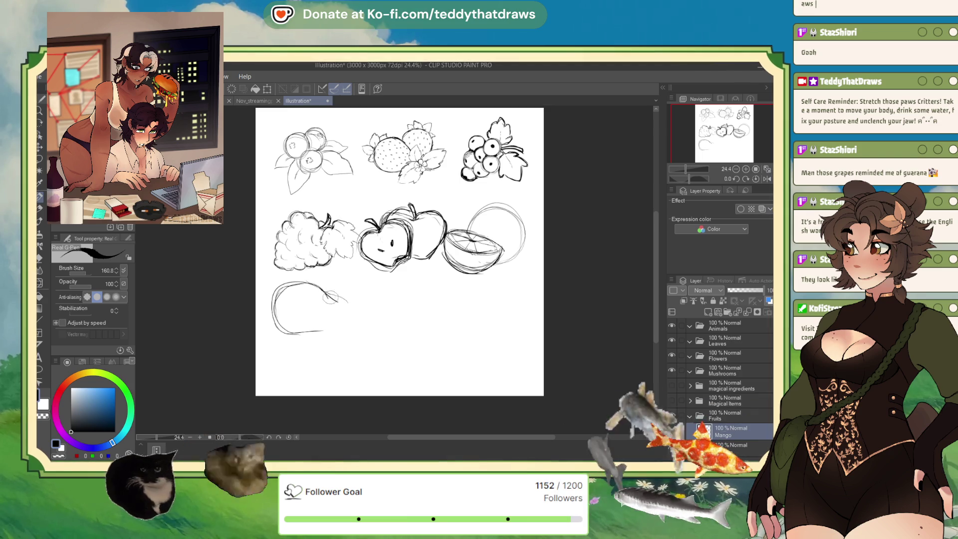
pyautogui.moveTo(334, 298); pyautogui.dragTo(316, 331)
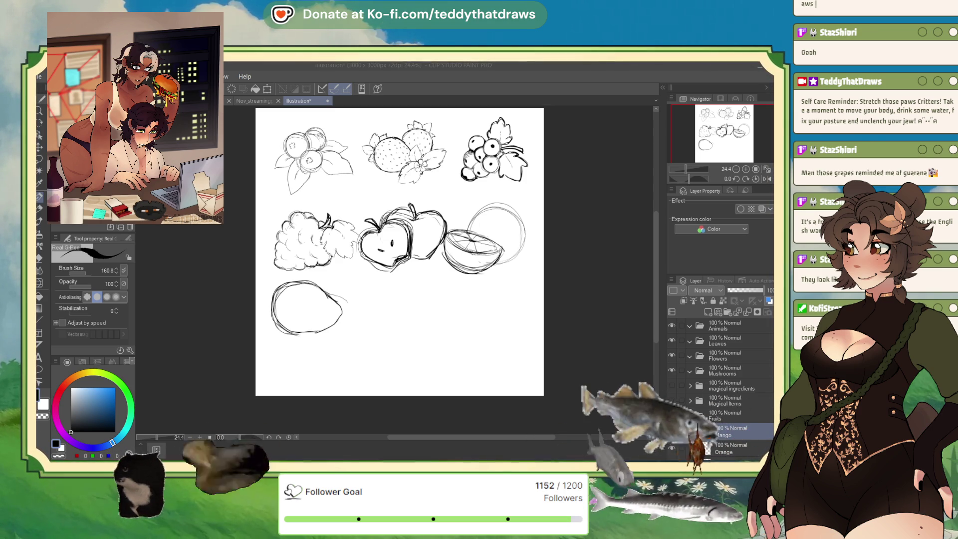
pyautogui.moveTo(333, 301); pyautogui.dragTo(343, 313)
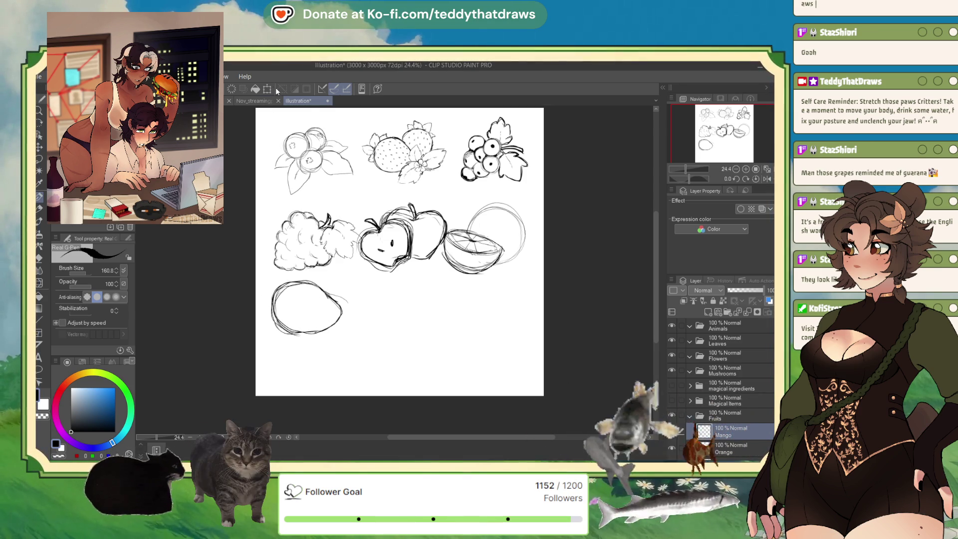
# - Tilt the mango sketch slightly, then draw a black stem on its top
pyautogui.hotkey('ctrl', 't')
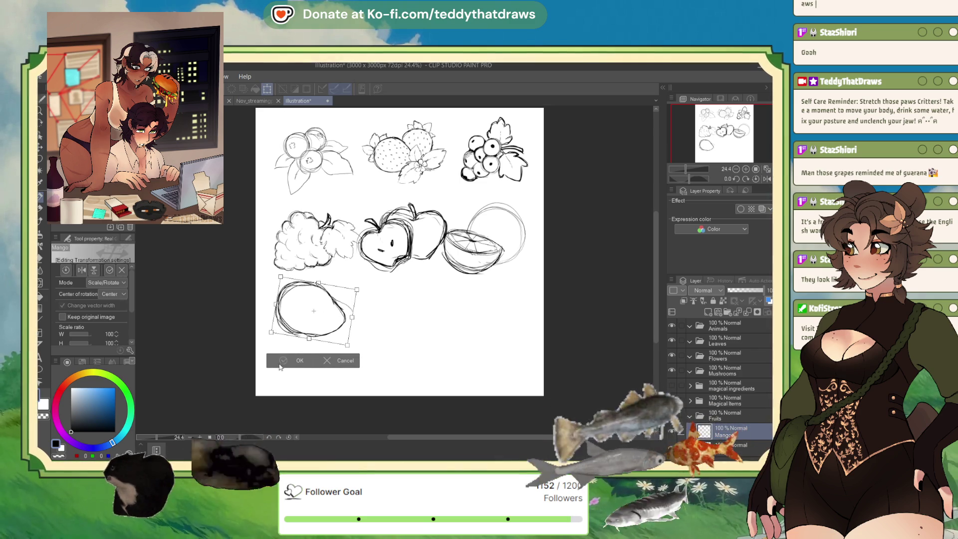
pyautogui.press('Return')
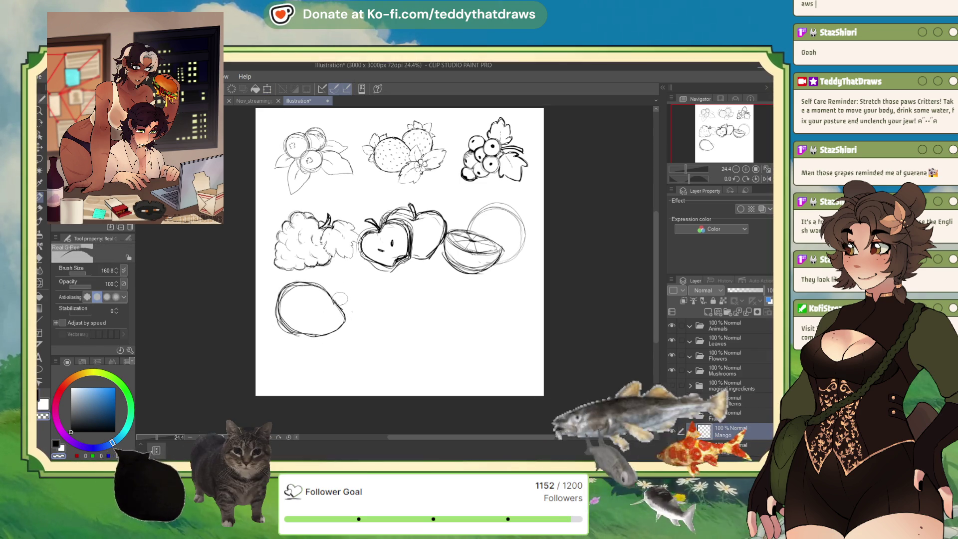
pyautogui.press('x')
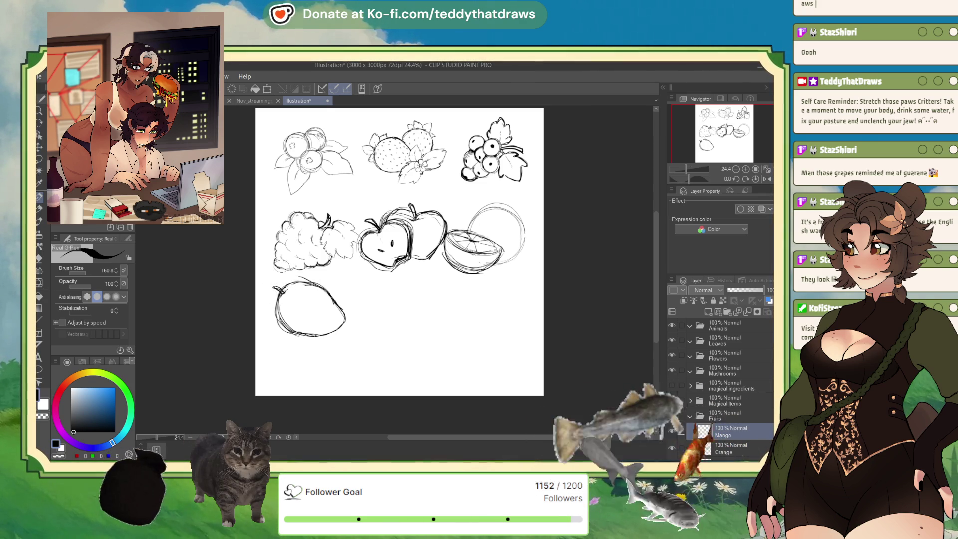
pyautogui.moveTo(287, 289); pyautogui.dragTo(301, 278)
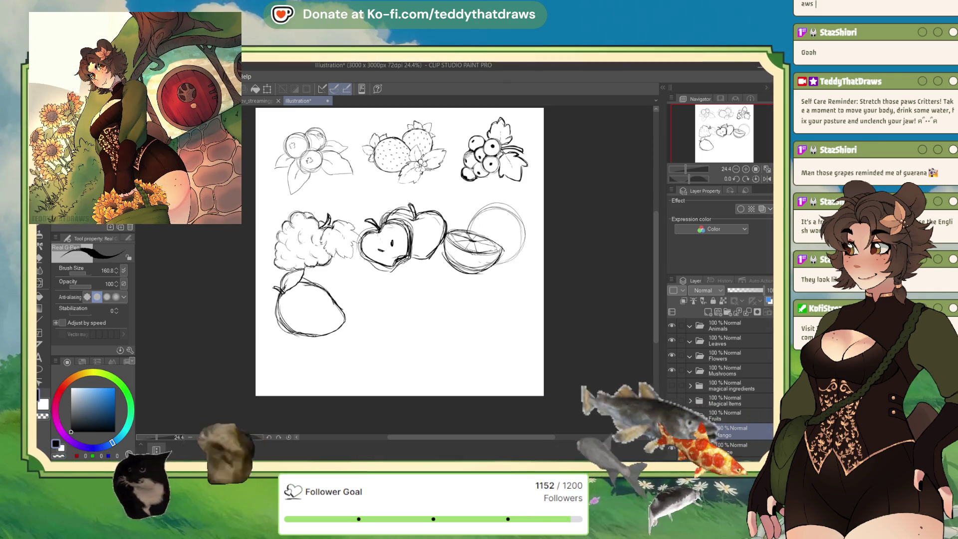
# - Draw a dark stem on top of the orange on its layer, then return to the Mango layer
pyautogui.keyDown('alt'); pyautogui.click(340, 303); pyautogui.keyUp('alt')
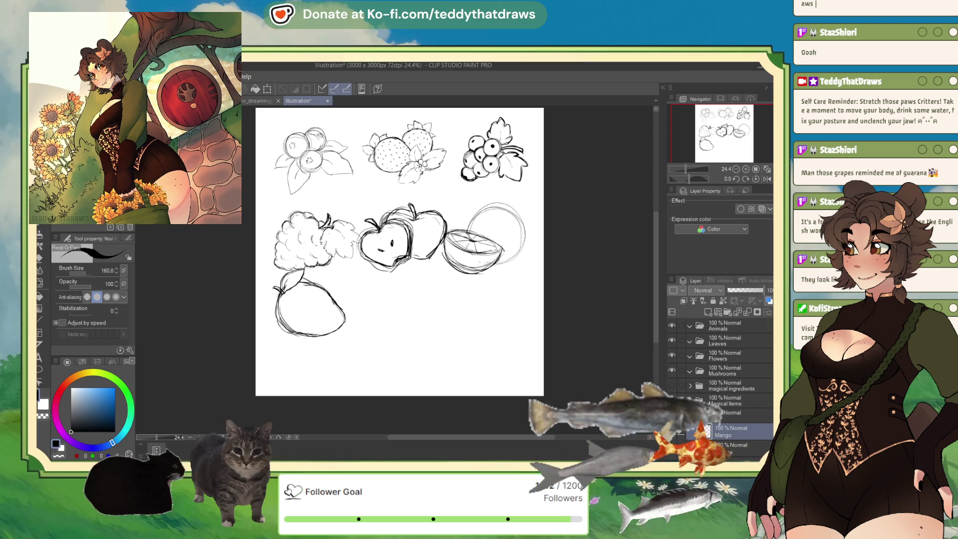
pyautogui.click(738, 447)
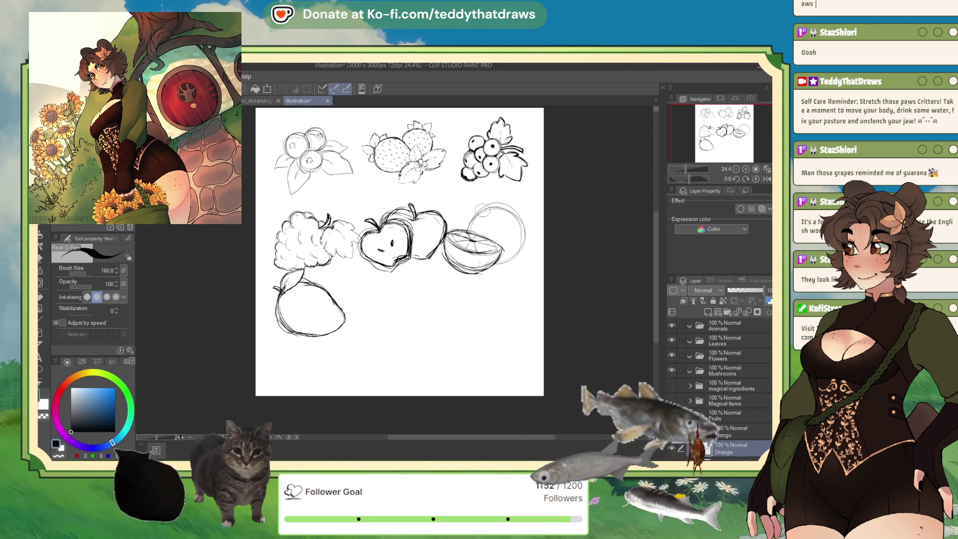
pyautogui.moveTo(493, 205)
pyautogui.mouseDown()
pyautogui.moveTo(521, 201)
pyautogui.moveTo(496, 212)
pyautogui.mouseUp()
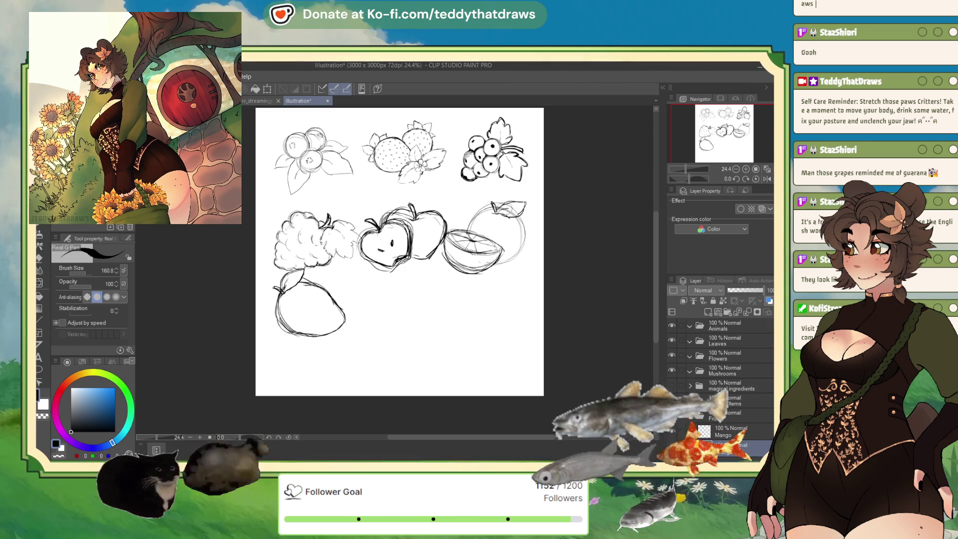
pyautogui.click(734, 434)
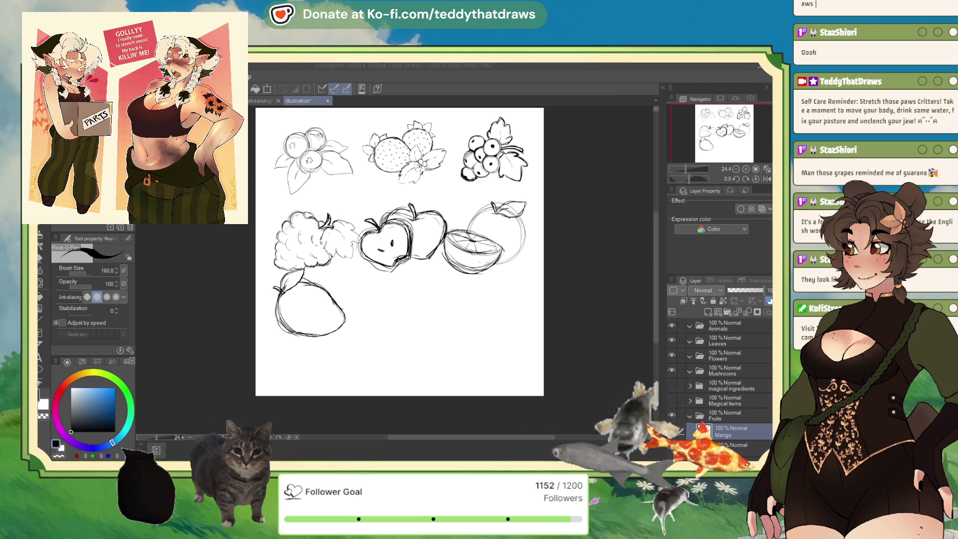
# - Nudge the mango sketch a few pixels up and left with a transform
pyautogui.hotkey('ctrl', 't')
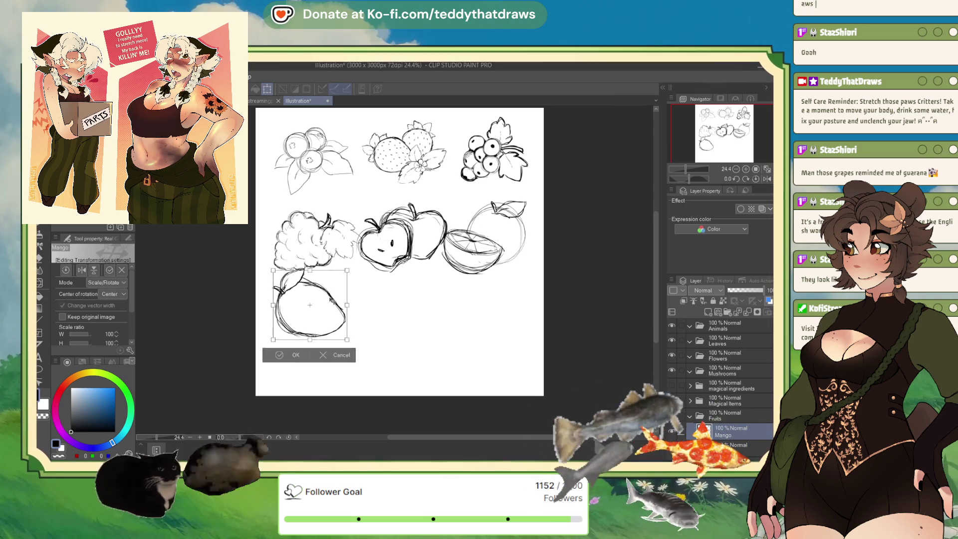
pyautogui.press('Return')
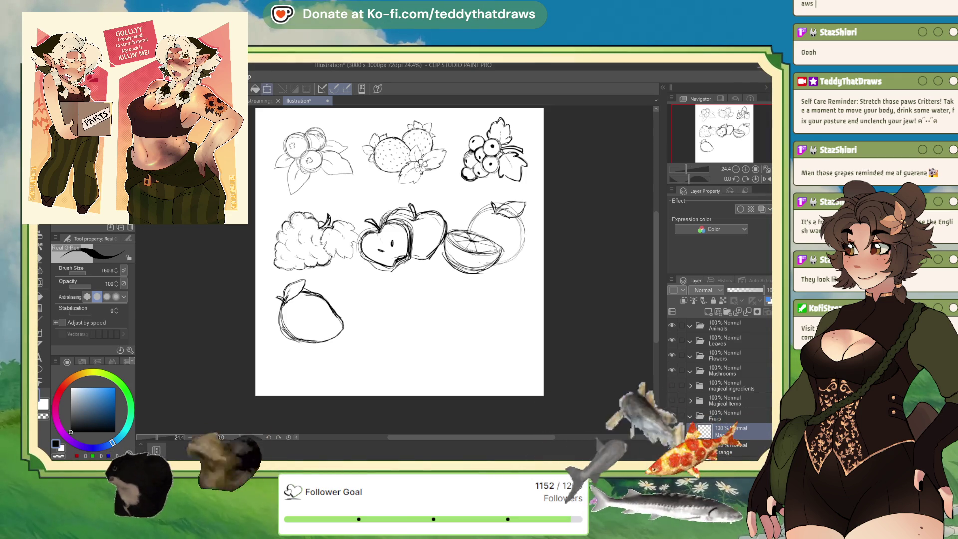
pyautogui.hotkey('ctrl', 't')
pyautogui.moveTo(328, 301); pyautogui.dragTo(324, 297)
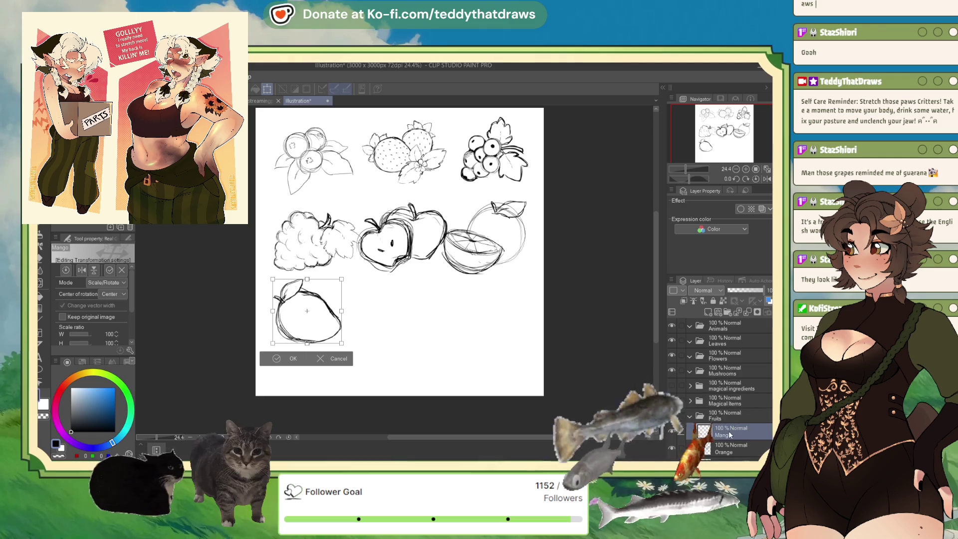
pyautogui.click(275, 357)
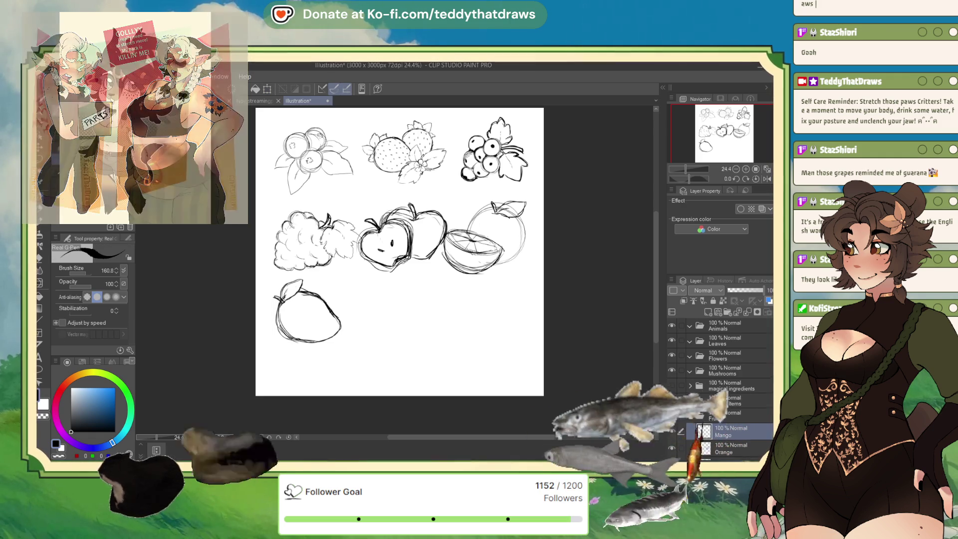
# - Nudge the grapes, Apple, Orange and Mango layers upward with the arrow keys
pyautogui.scroll(-5, 721, 389)
pyautogui.click(739, 381)
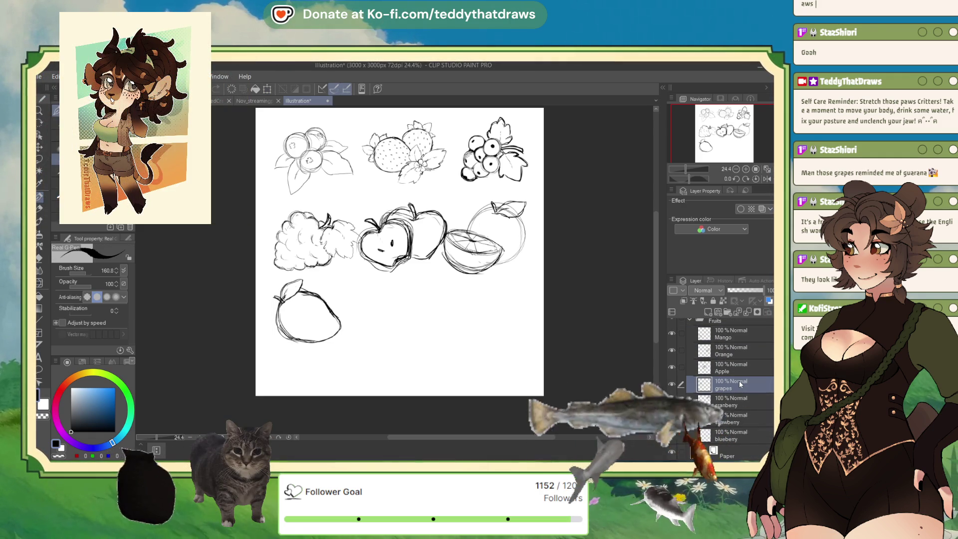
pyautogui.press('Up')
pyautogui.press('Up')
pyautogui.press('Up')
pyautogui.press('Up')
pyautogui.press('Up')
pyautogui.press('Up')
pyautogui.press('Up')
pyautogui.press('Up')
pyautogui.press('Up')
pyautogui.press('Up')
pyautogui.press('Up')
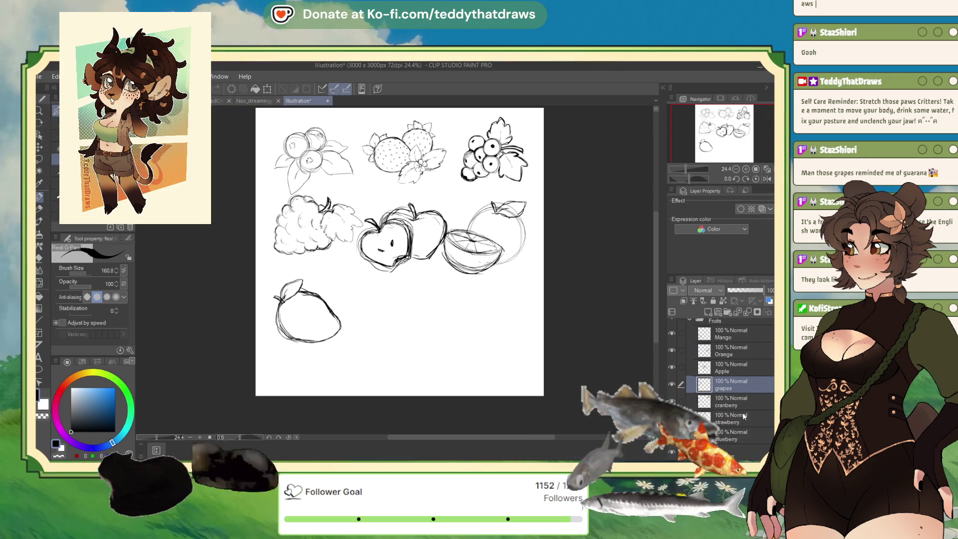
pyautogui.click(739, 366)
pyautogui.press('Up')
pyautogui.press('Up')
pyautogui.press('Up')
pyautogui.press('Up')
pyautogui.press('Up')
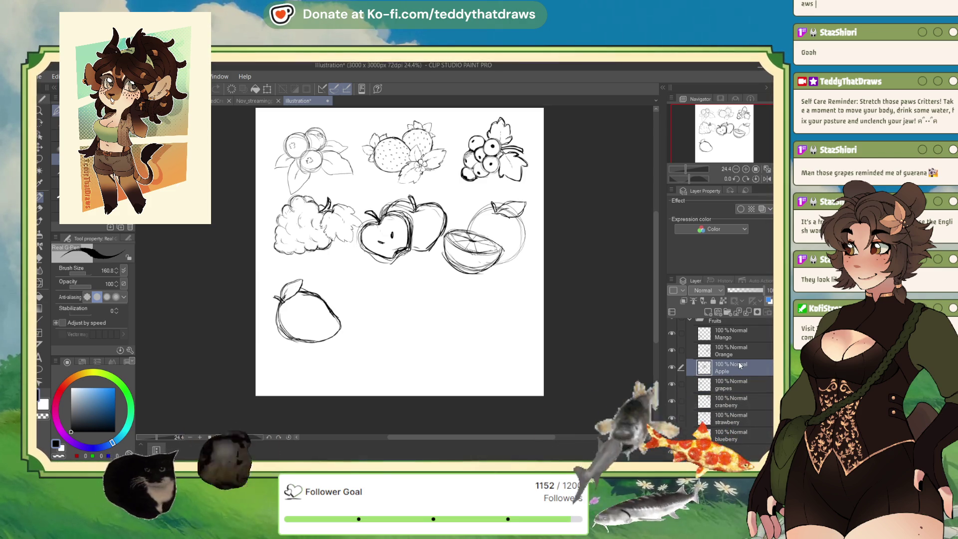
pyautogui.press('Up')
pyautogui.press('Up')
pyautogui.press('Up')
pyautogui.press('Up')
pyautogui.press('Up')
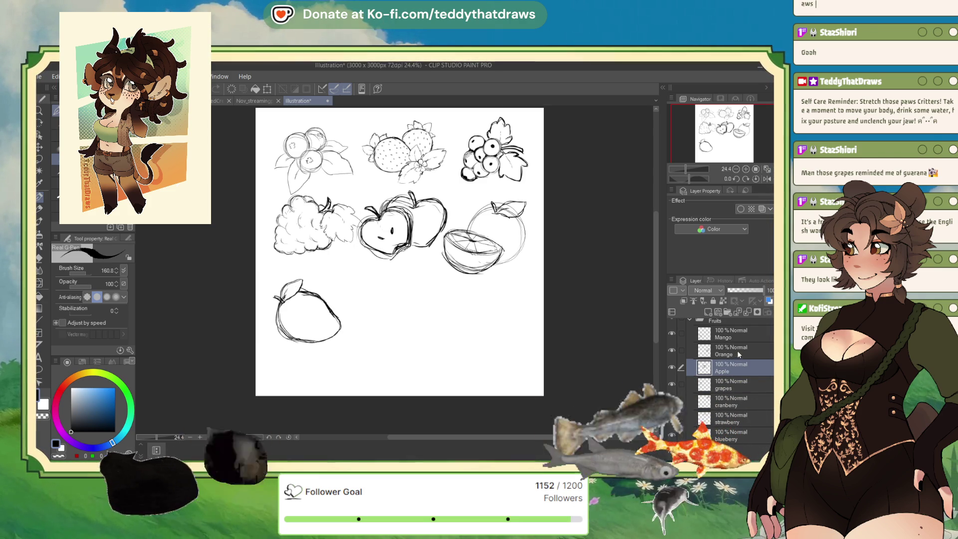
pyautogui.click(732, 348)
pyautogui.press('Up')
pyautogui.press('Up')
pyautogui.press('Up')
pyautogui.press('Up')
pyautogui.press('Up')
pyautogui.press('Up')
pyautogui.press('Up')
pyautogui.press('Up')
pyautogui.press('Up')
pyautogui.press('Up')
pyautogui.press('Up')
pyautogui.press('Up')
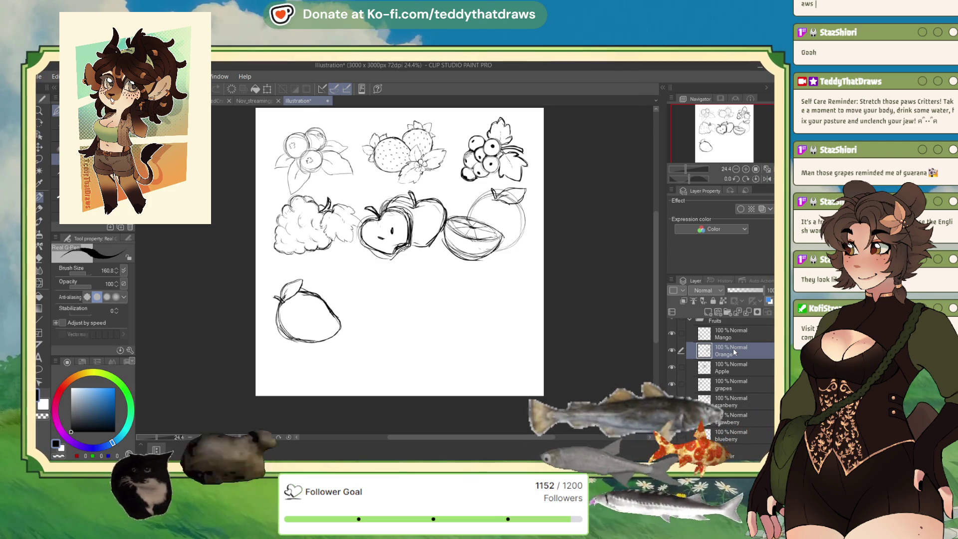
pyautogui.click(730, 341)
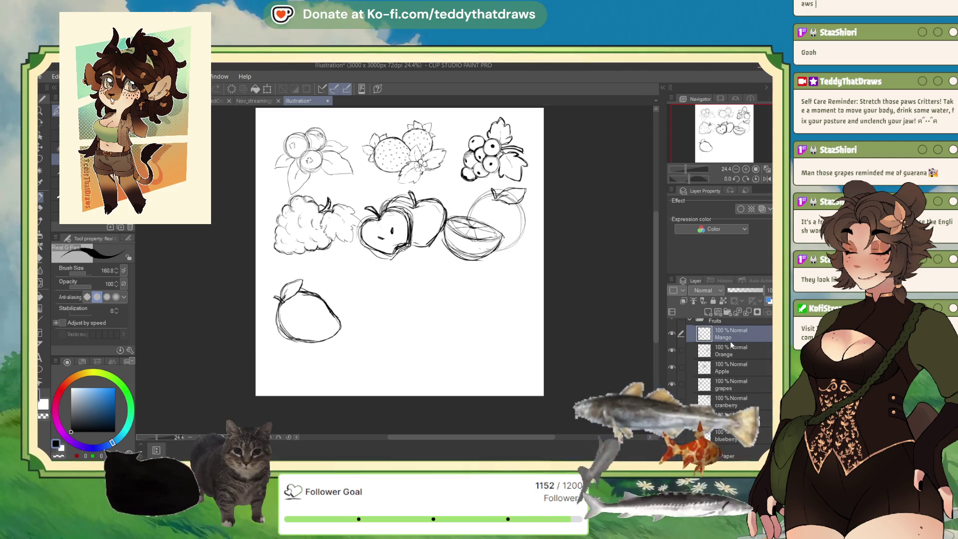
pyautogui.press('Up')
pyautogui.press('Up')
pyautogui.press('Up')
pyautogui.press('Up')
pyautogui.press('Up')
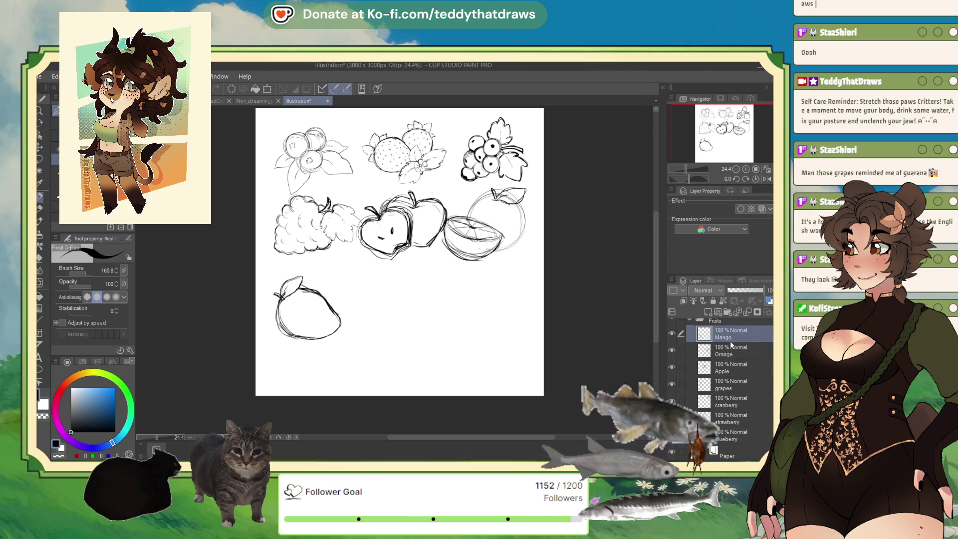
pyautogui.press('Up')
pyautogui.press('Up')
pyautogui.press('Up')
pyautogui.press('Up')
pyautogui.press('Up')
pyautogui.press('Up')
pyautogui.press('Up')
pyautogui.press('Up')
pyautogui.press('Up')
pyautogui.press('Up')
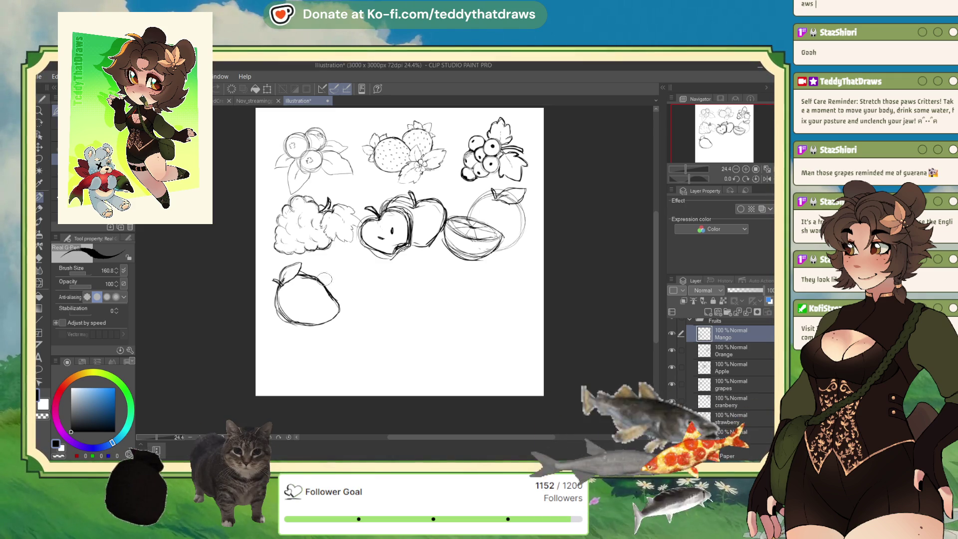
# - Undo a stray oval sketched over the mango and add a new empty layer above Mango
pyautogui.moveTo(313, 308)
pyautogui.mouseDown()
pyautogui.moveTo(358, 297)
pyautogui.moveTo(348, 292)
pyautogui.mouseUp()
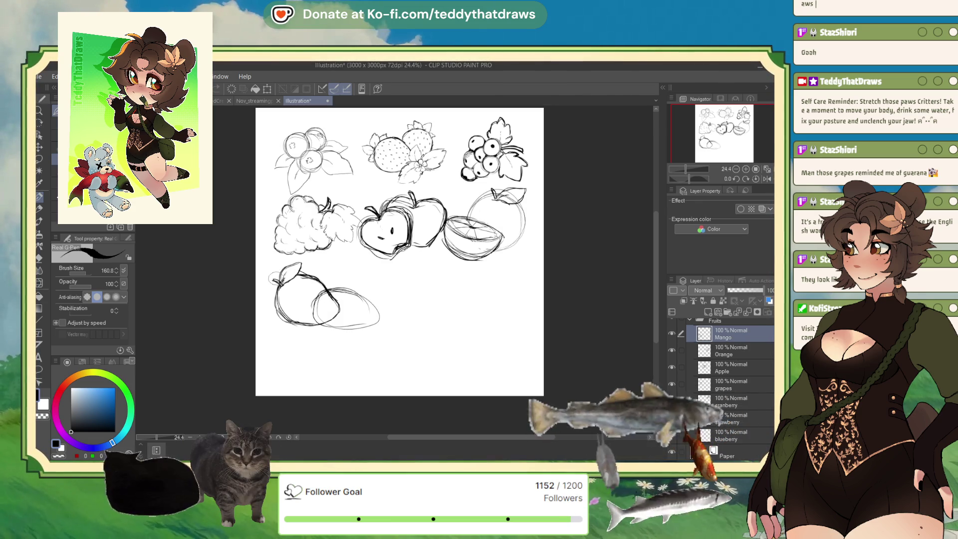
pyautogui.hotkey('ctrl', 'z')
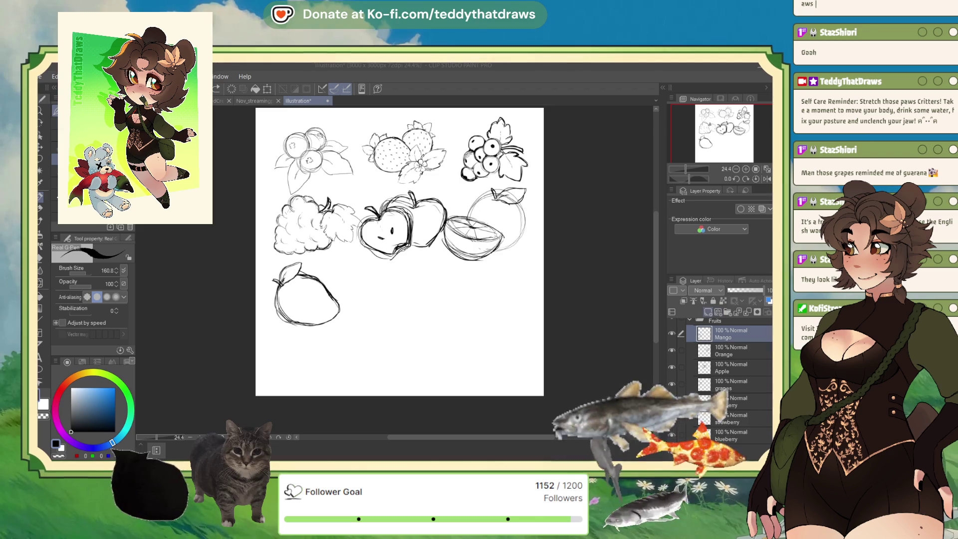
pyautogui.hotkey('ctrl', 'shift', 'n')
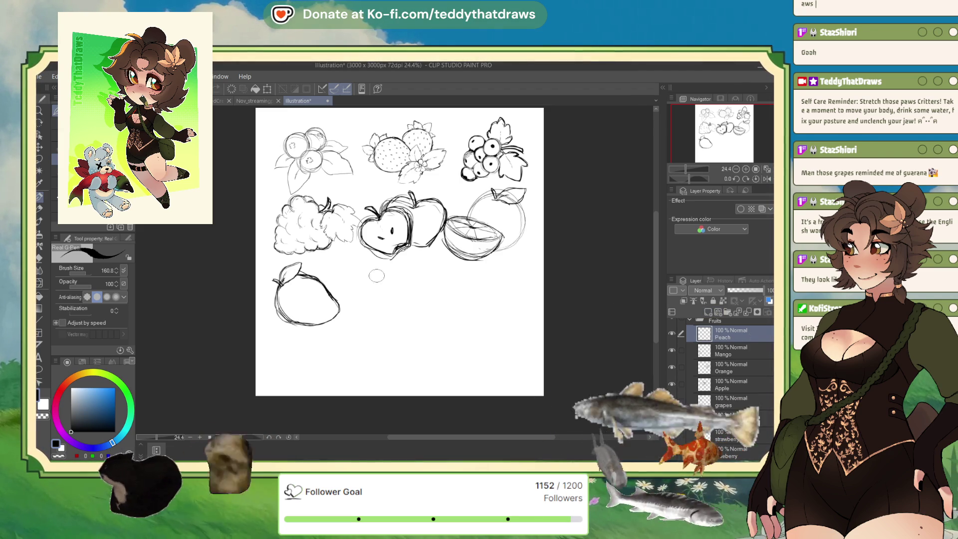
# - Rough in the round peach outline to the right of the mango in three strokes
pyautogui.moveTo(389, 269); pyautogui.dragTo(361, 288)
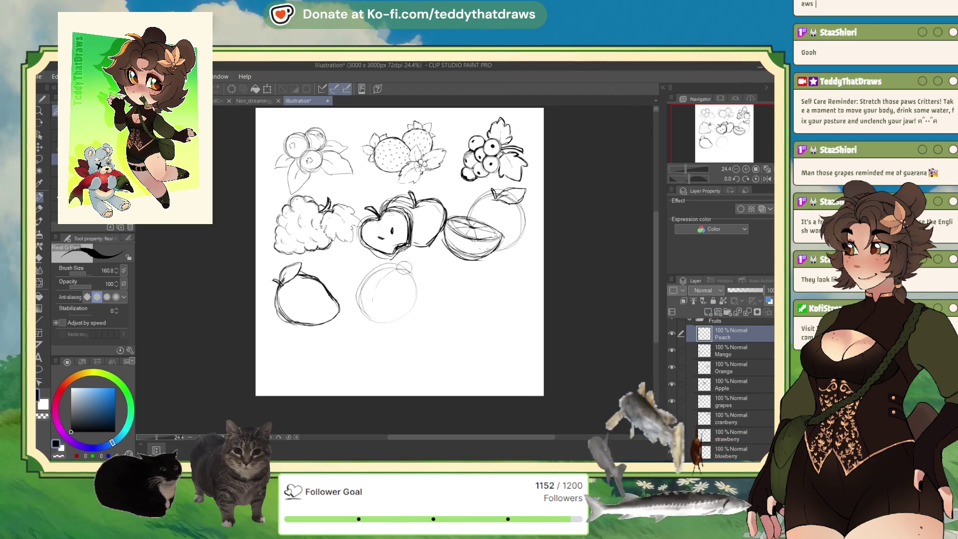
pyautogui.moveTo(408, 272); pyautogui.dragTo(416, 311)
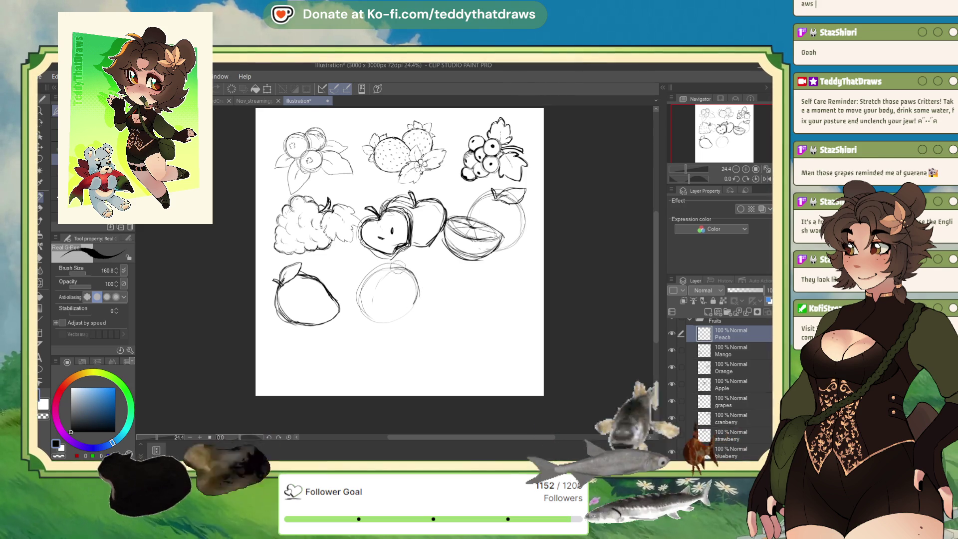
pyautogui.moveTo(399, 268)
pyautogui.mouseDown()
pyautogui.moveTo(389, 272)
pyautogui.moveTo(387, 319)
pyautogui.mouseUp()
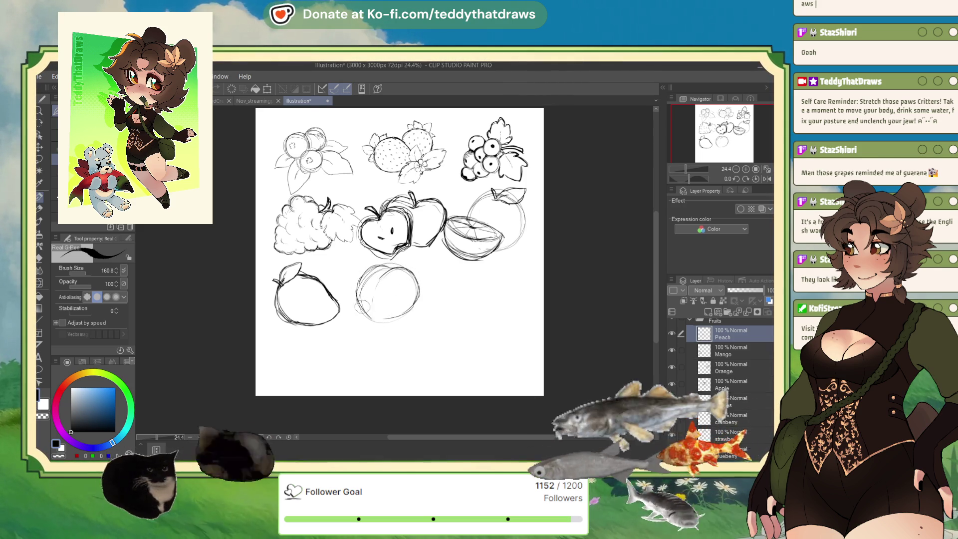
# - Adjust the peach sketch with a transform and draw a crease curve across its top
pyautogui.hotkey('ctrl', 't')
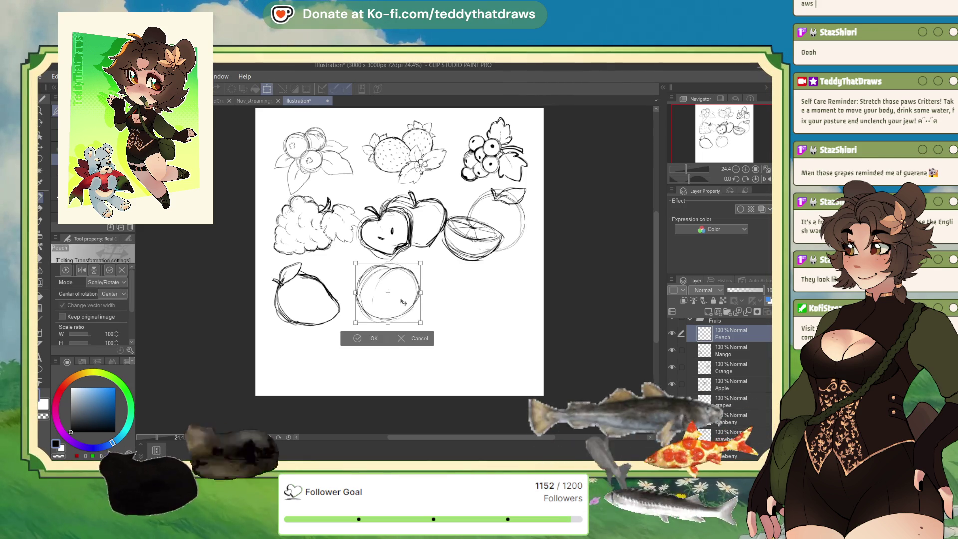
pyautogui.click(362, 344)
pyautogui.moveTo(402, 263); pyautogui.dragTo(438, 265)
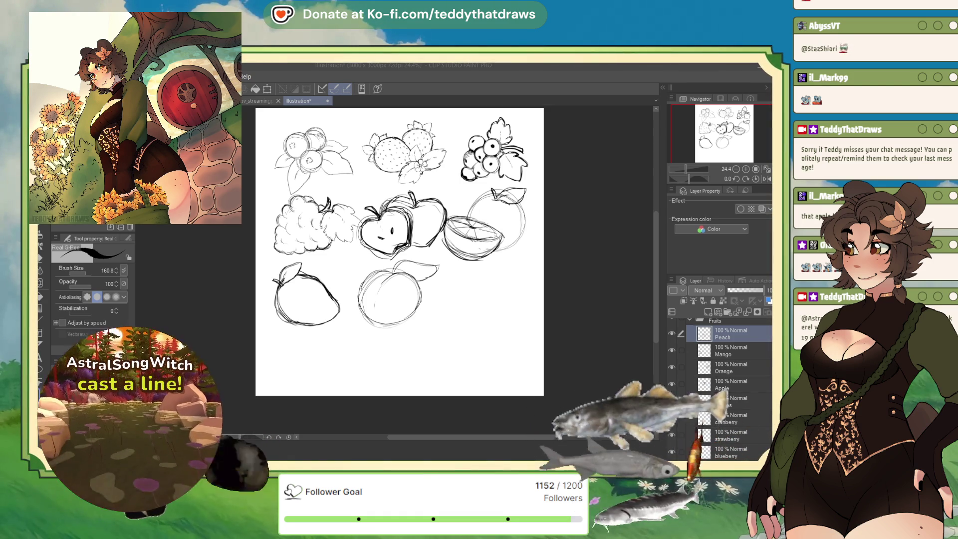
# - Shift the peach sketch slightly down and to the right
pyautogui.click(741, 326)
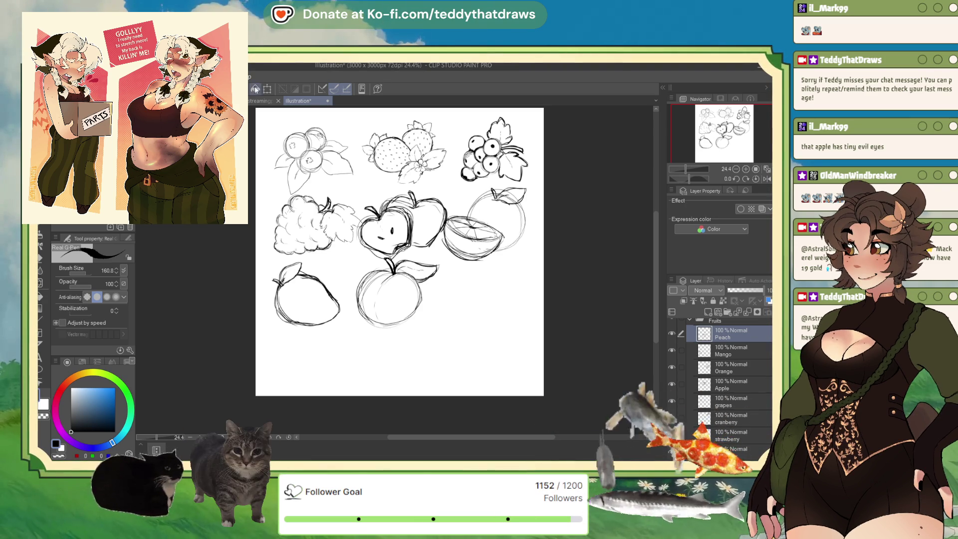
pyautogui.hotkey('ctrl', 't')
pyautogui.moveTo(404, 305); pyautogui.dragTo(409, 309)
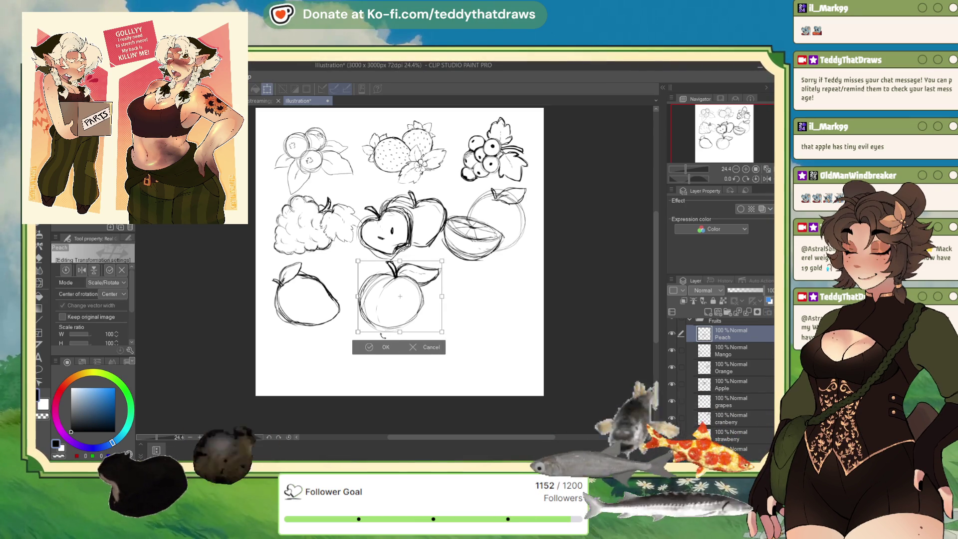
pyautogui.press('Return')
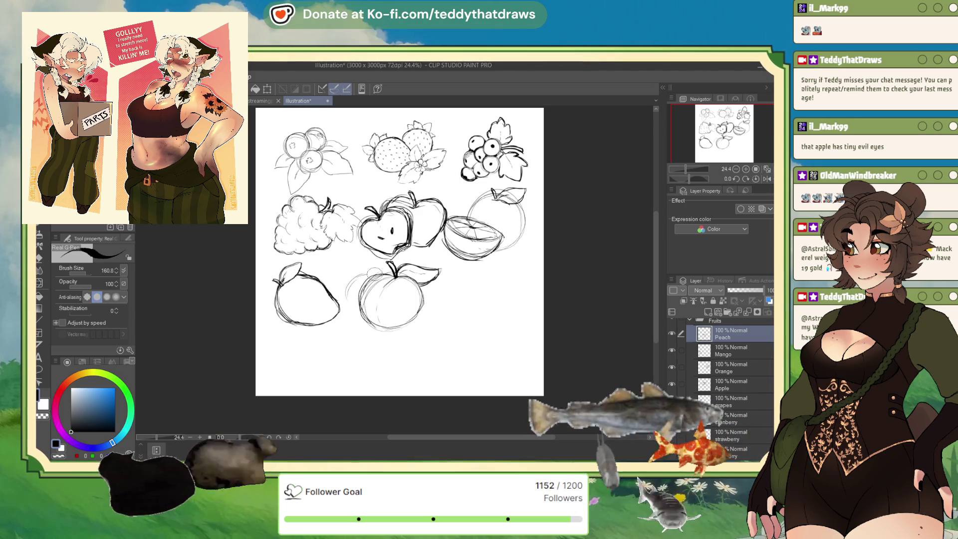
# - Sketch a circle overlapping the peach's right side for the cut half, undoing a stray stroke
pyautogui.moveTo(342, 315); pyautogui.dragTo(331, 302)
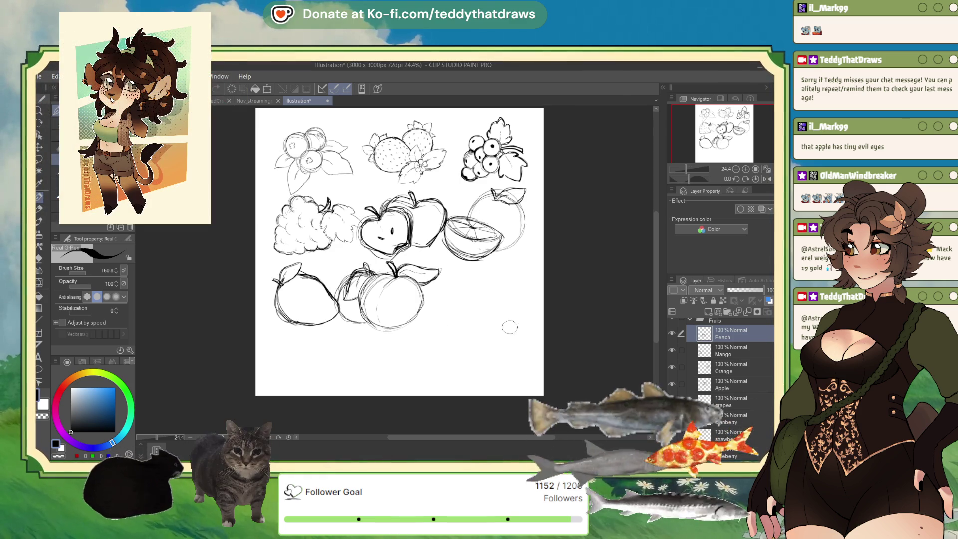
pyautogui.hotkey('ctrl', 'z')
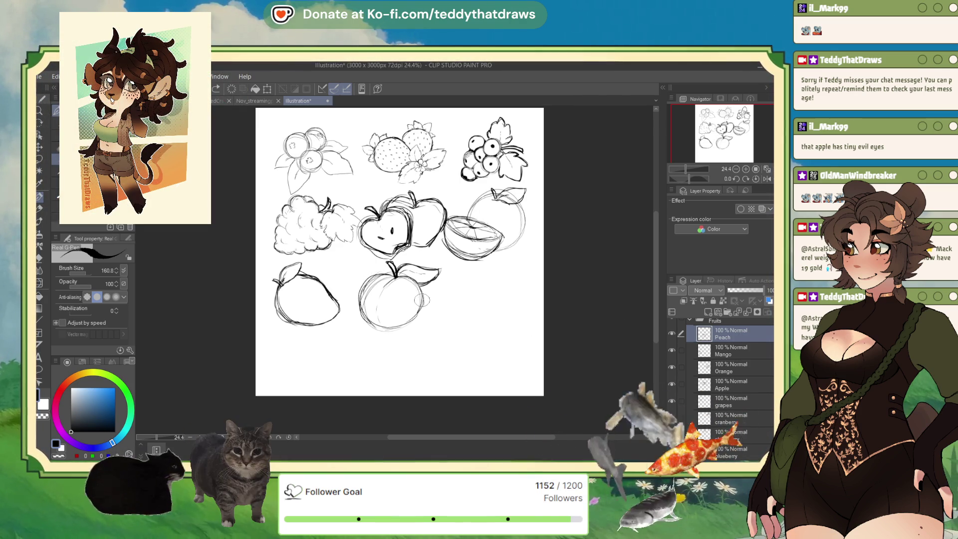
pyautogui.moveTo(423, 299)
pyautogui.mouseDown()
pyautogui.moveTo(452, 295)
pyautogui.moveTo(424, 319)
pyautogui.mouseUp()
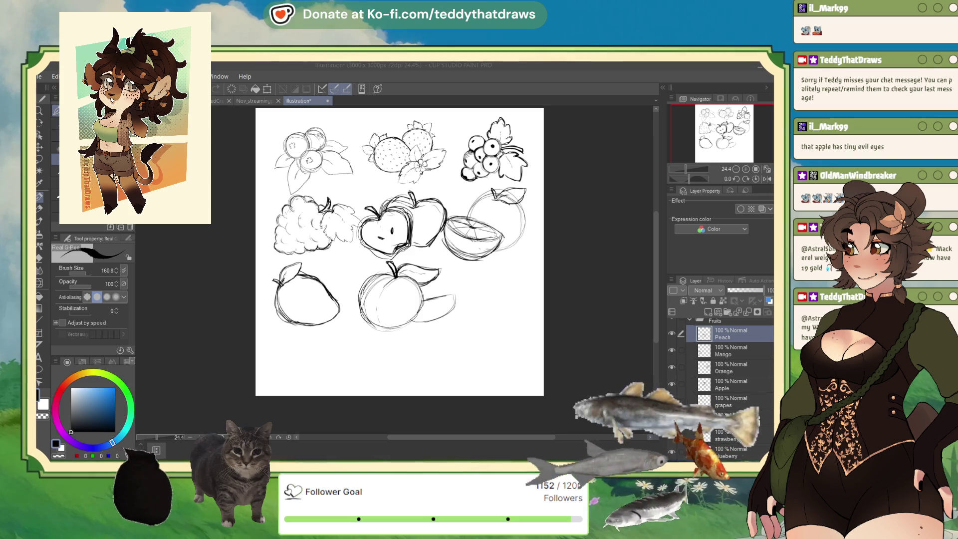
pyautogui.click(716, 329)
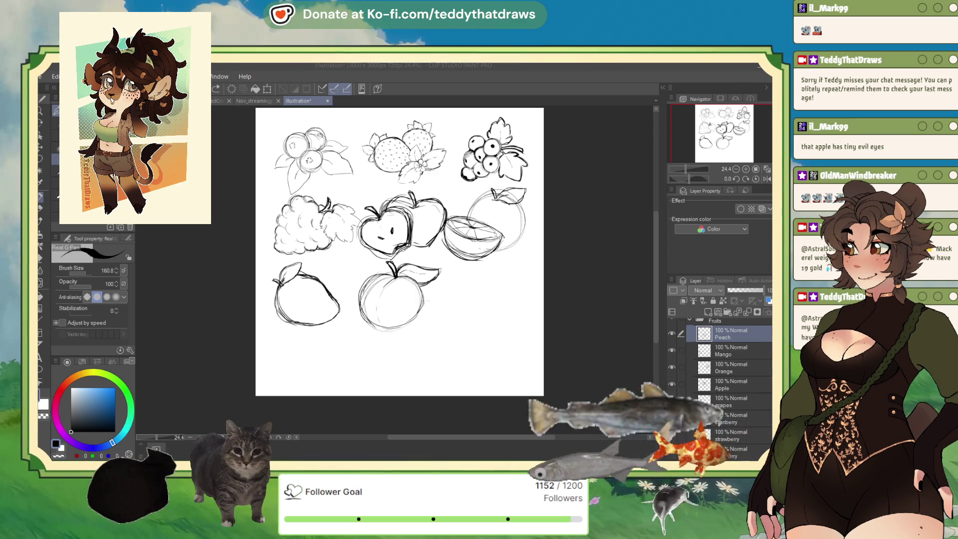
pyautogui.moveTo(438, 278)
pyautogui.mouseDown()
pyautogui.moveTo(451, 312)
pyautogui.moveTo(437, 306)
pyautogui.moveTo(432, 279)
pyautogui.mouseUp()
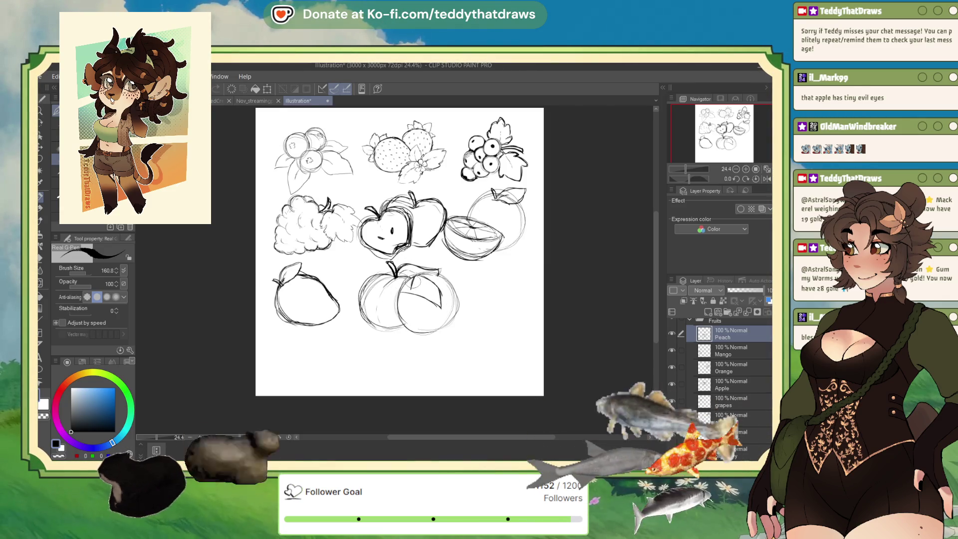
# - Add small detail strokes to the peach and erase a scribble on its leaf
pyautogui.moveTo(411, 272); pyautogui.dragTo(409, 291)
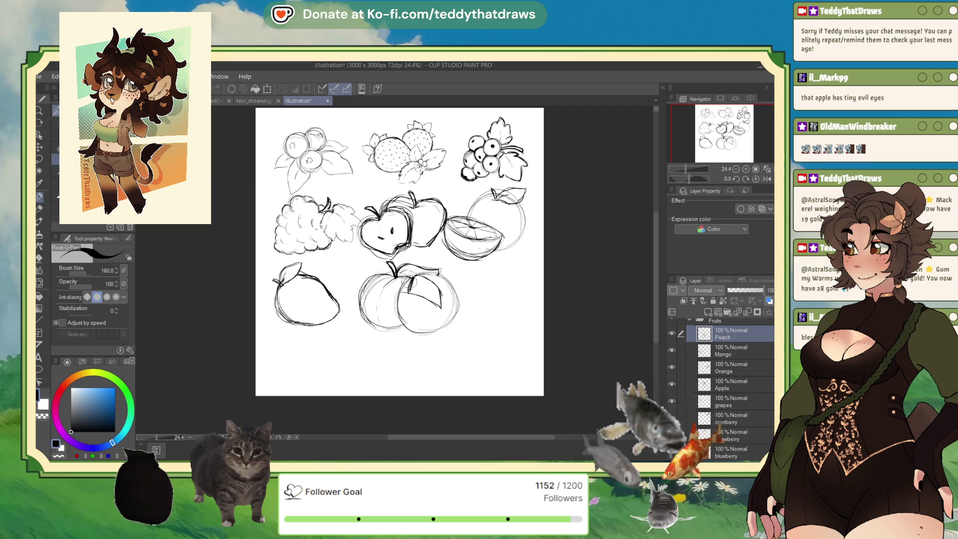
pyautogui.moveTo(405, 282); pyautogui.dragTo(401, 290)
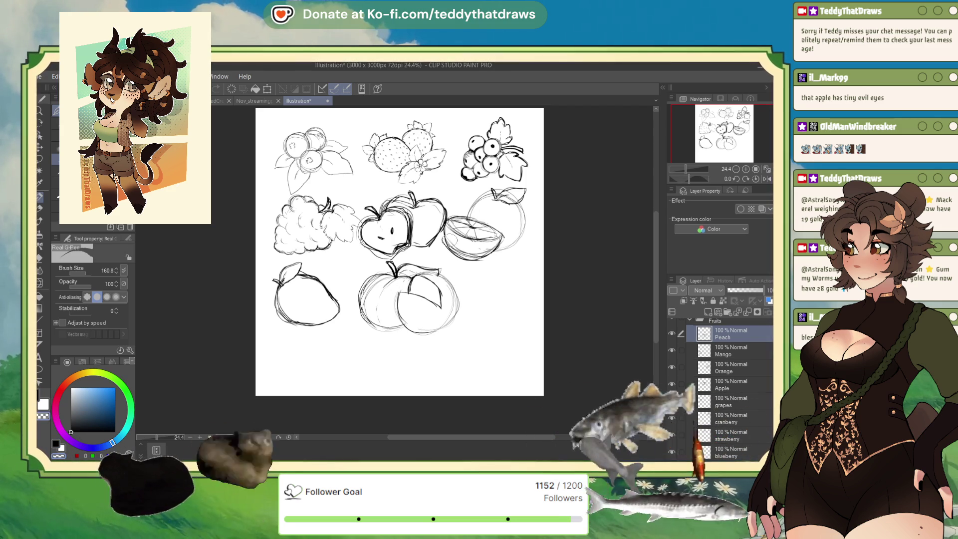
pyautogui.moveTo(425, 299); pyautogui.dragTo(440, 303)
pyautogui.press('c')
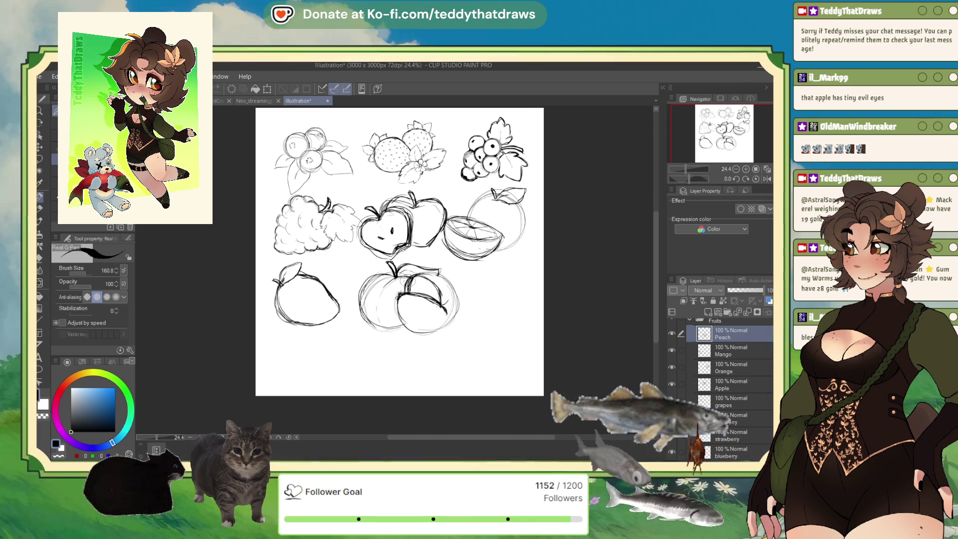
pyautogui.click(70, 432)
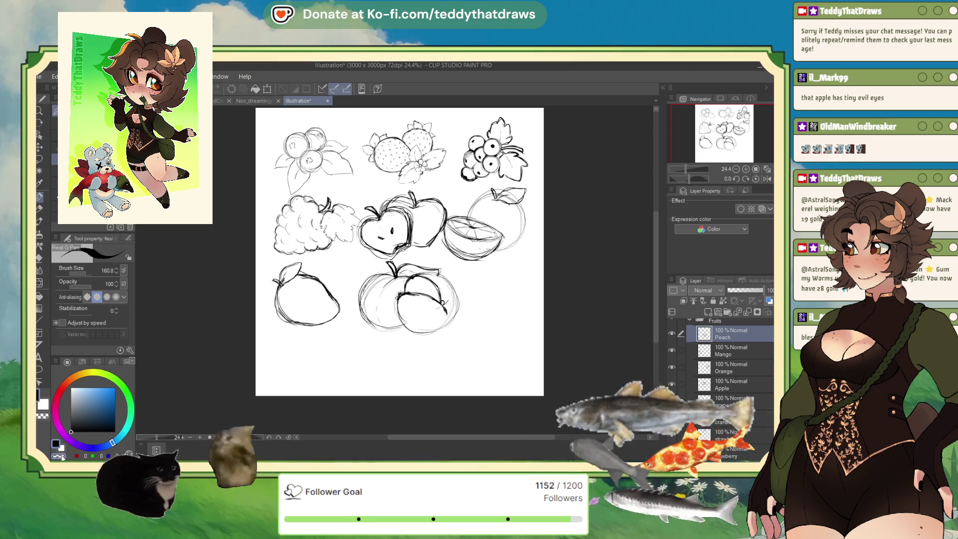
pyautogui.press('c')
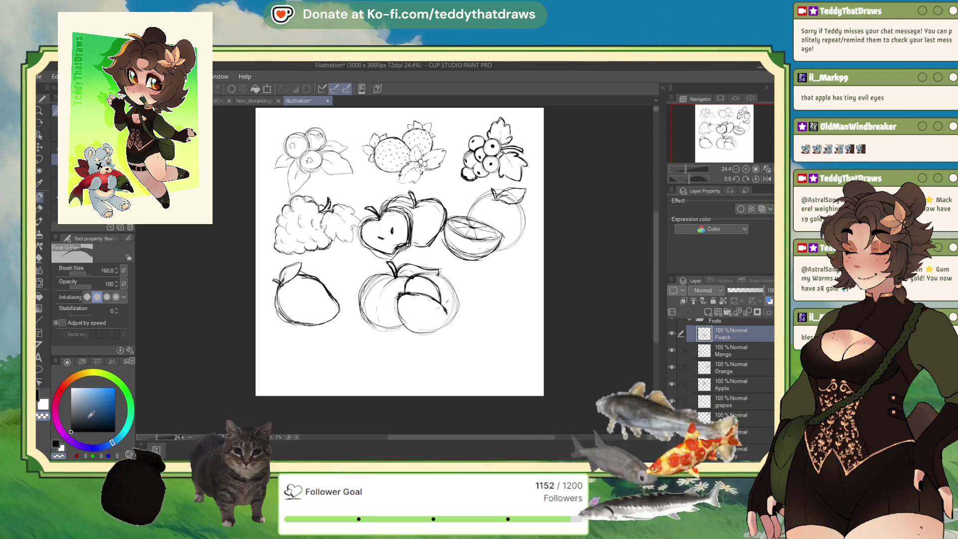
pyautogui.press('c')
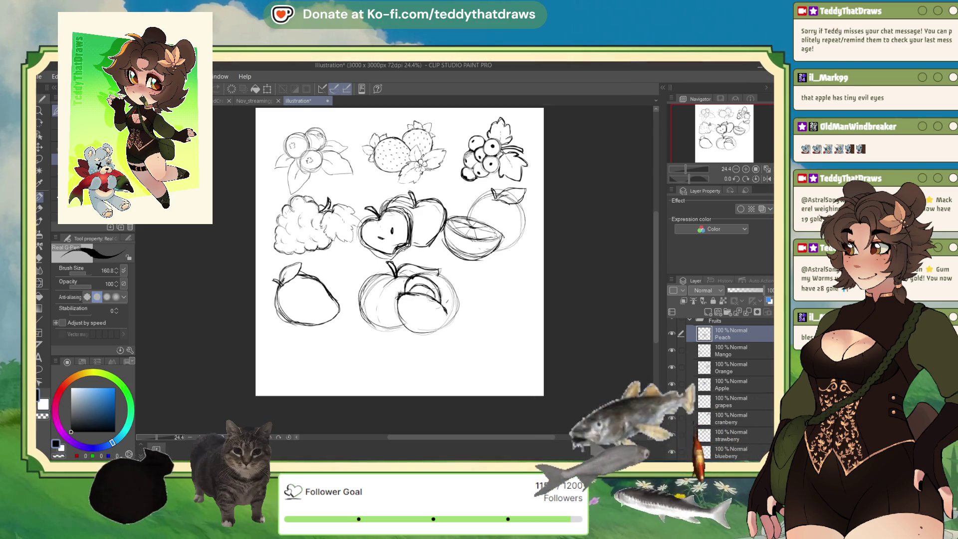
# - Draw a curve and leaf veins, then undo back to the peach, keeping the faint right arc
pyautogui.moveTo(441, 289); pyautogui.dragTo(447, 302)
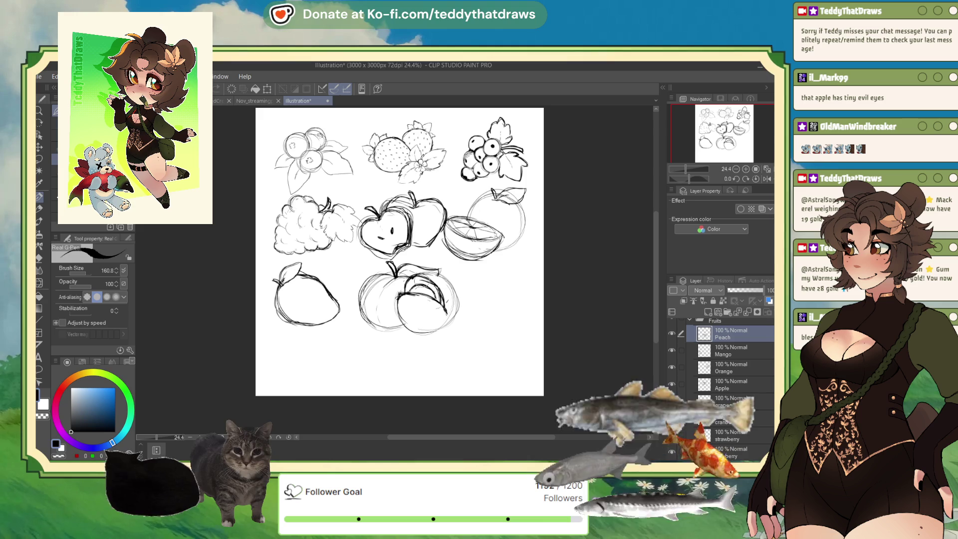
pyautogui.moveTo(420, 287); pyautogui.dragTo(437, 304)
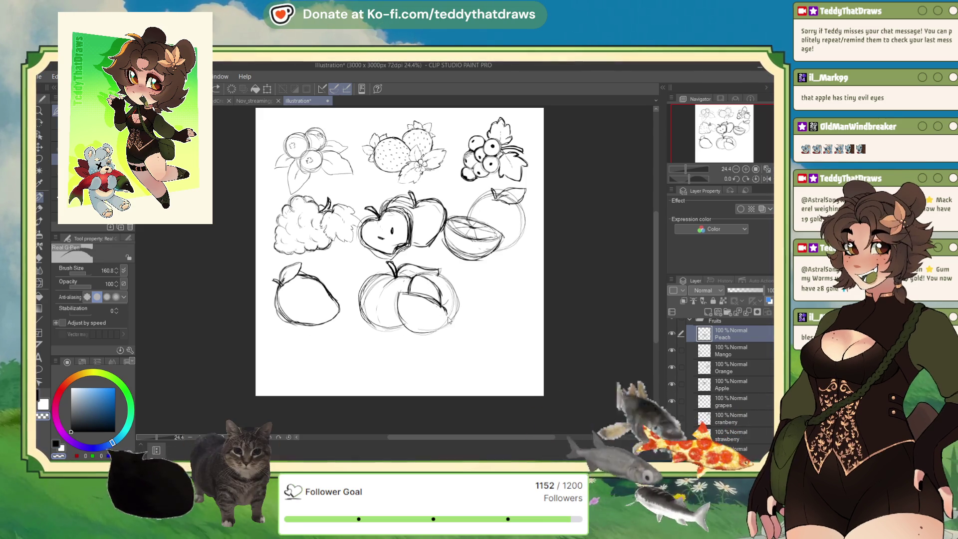
pyautogui.hotkey('ctrl', 'z')
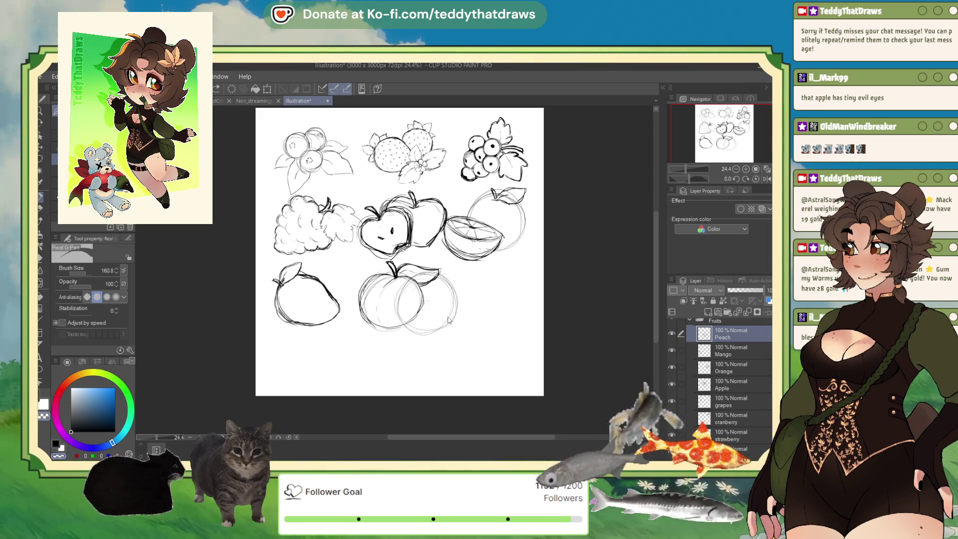
pyautogui.hotkey('ctrl', 'z')
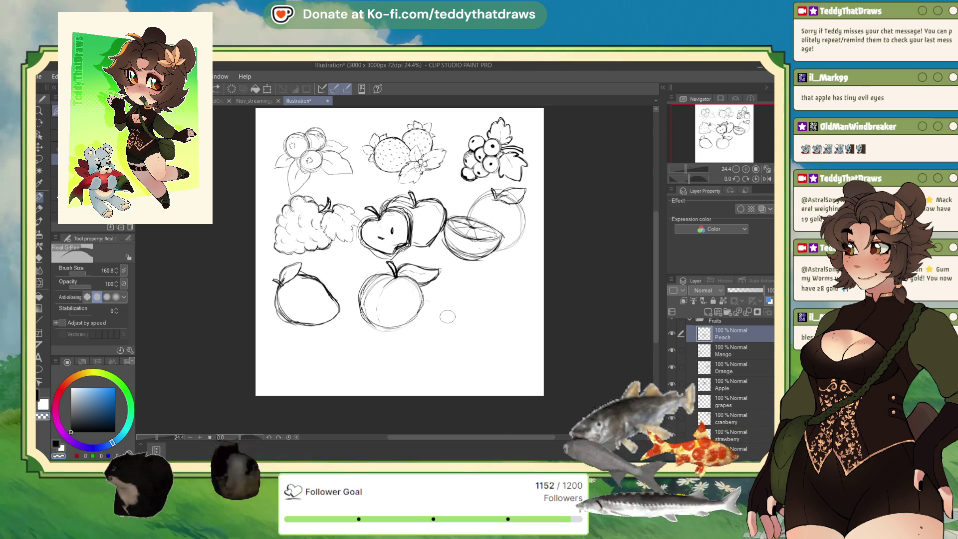
pyautogui.hotkey('ctrl', 'y')
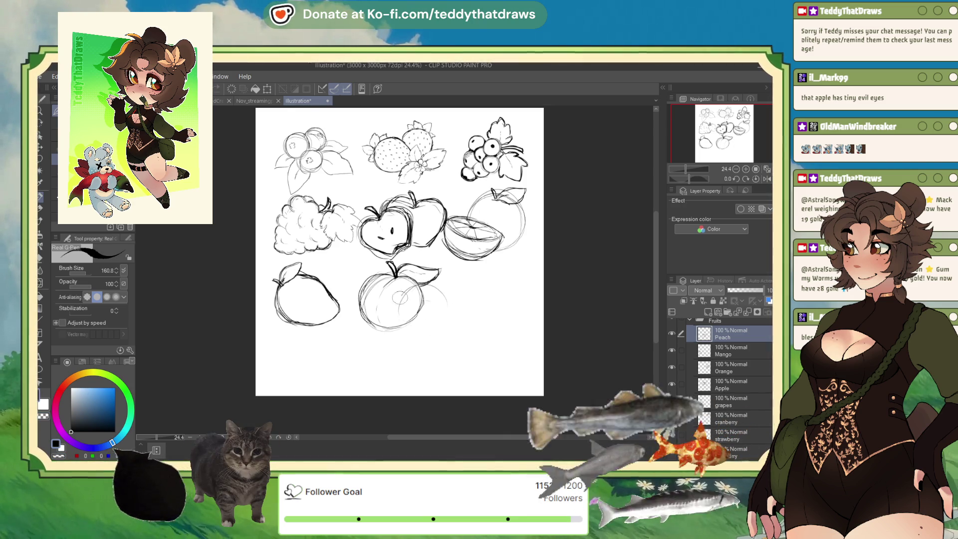
# - Draw a stem and small leaf atop the right peach, undoing the messy oval strokes
pyautogui.moveTo(421, 283); pyautogui.dragTo(434, 287)
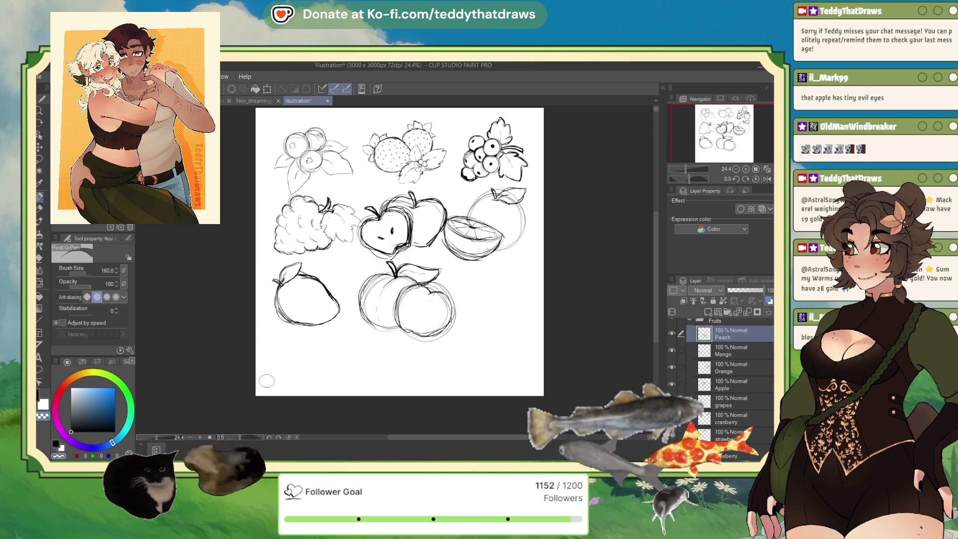
pyautogui.press('x')
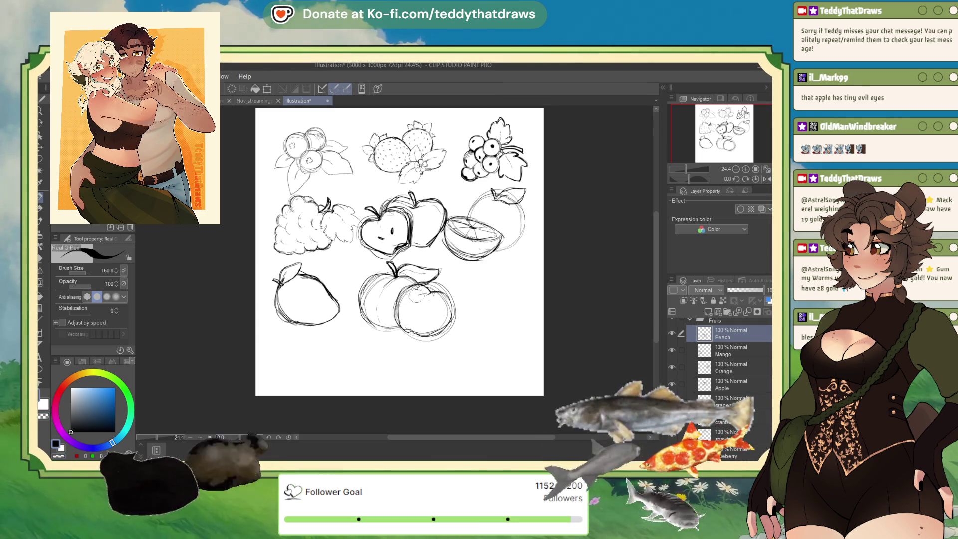
pyautogui.moveTo(428, 296)
pyautogui.mouseDown()
pyautogui.moveTo(430, 305)
pyautogui.moveTo(424, 299)
pyautogui.mouseUp()
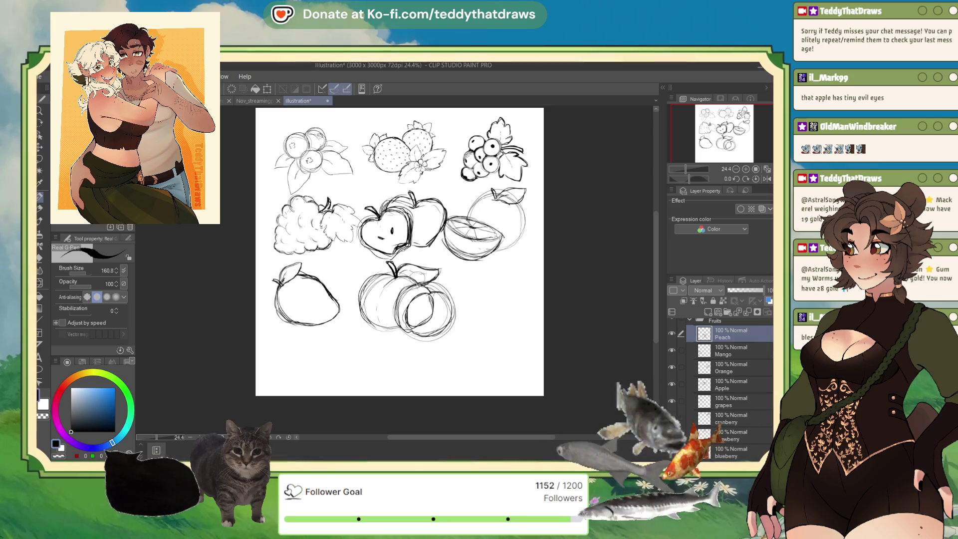
pyautogui.moveTo(412, 275); pyautogui.dragTo(430, 270)
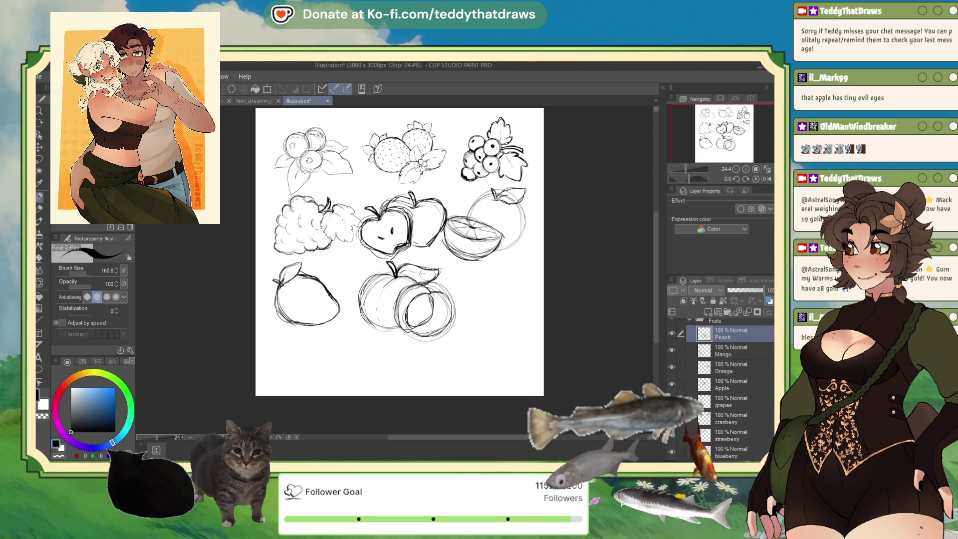
pyautogui.hotkey('ctrl', 'z')
pyautogui.hotkey('ctrl', 'z')
pyautogui.hotkey('ctrl', 'z')
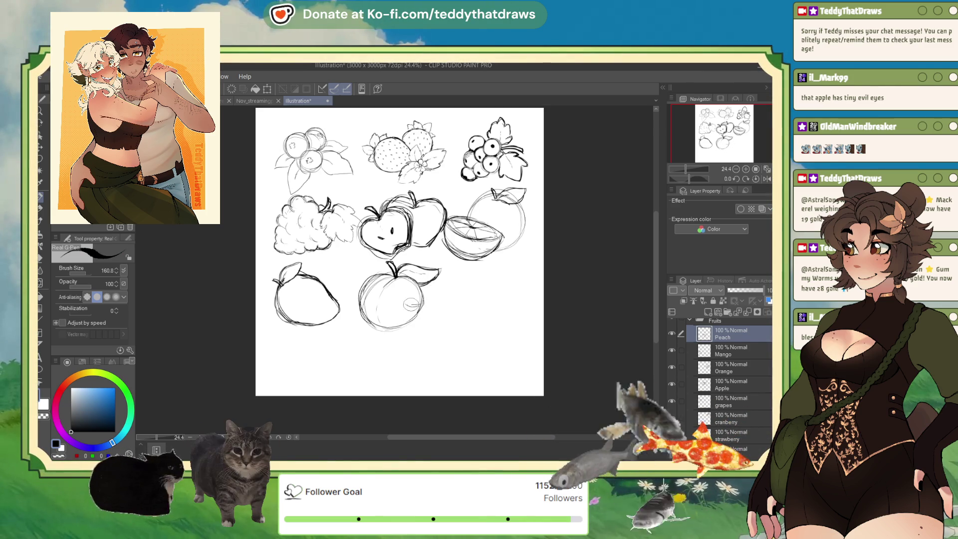
# - Sketch two curves forming the crescent peach slice at the lower right
pyautogui.moveTo(419, 302)
pyautogui.mouseDown()
pyautogui.moveTo(390, 307)
pyautogui.moveTo(400, 326)
pyautogui.moveTo(431, 325)
pyautogui.moveTo(436, 298)
pyautogui.moveTo(432, 310)
pyautogui.mouseUp()
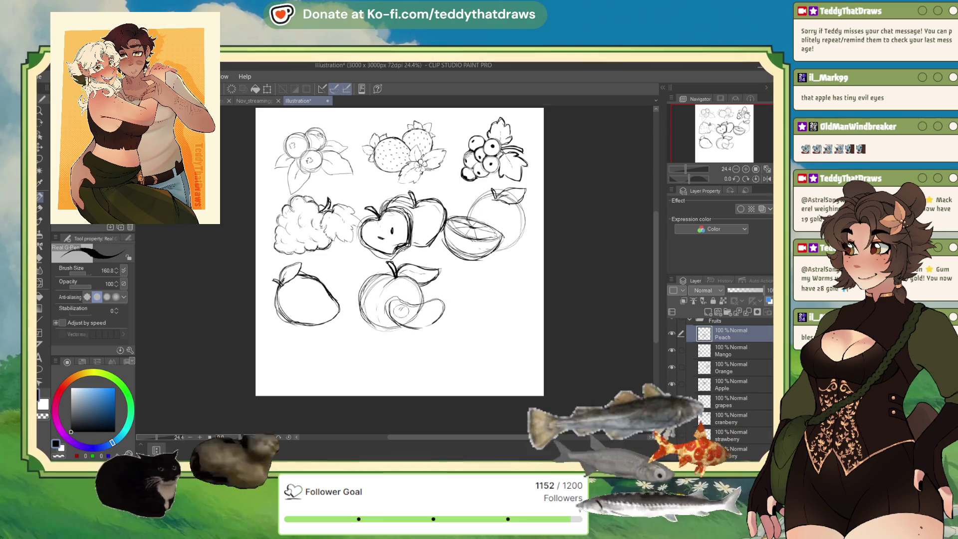
pyautogui.moveTo(432, 302); pyautogui.dragTo(420, 310)
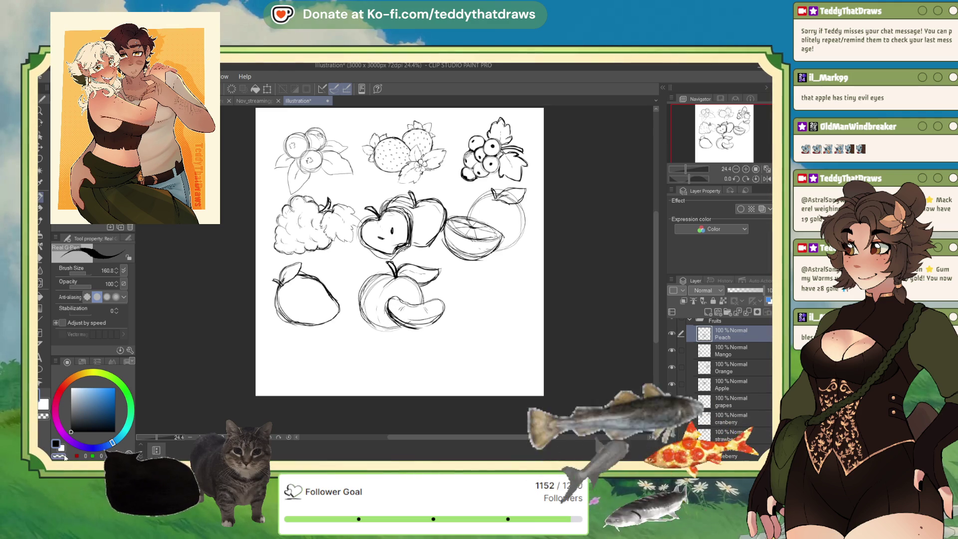
pyautogui.press('x')
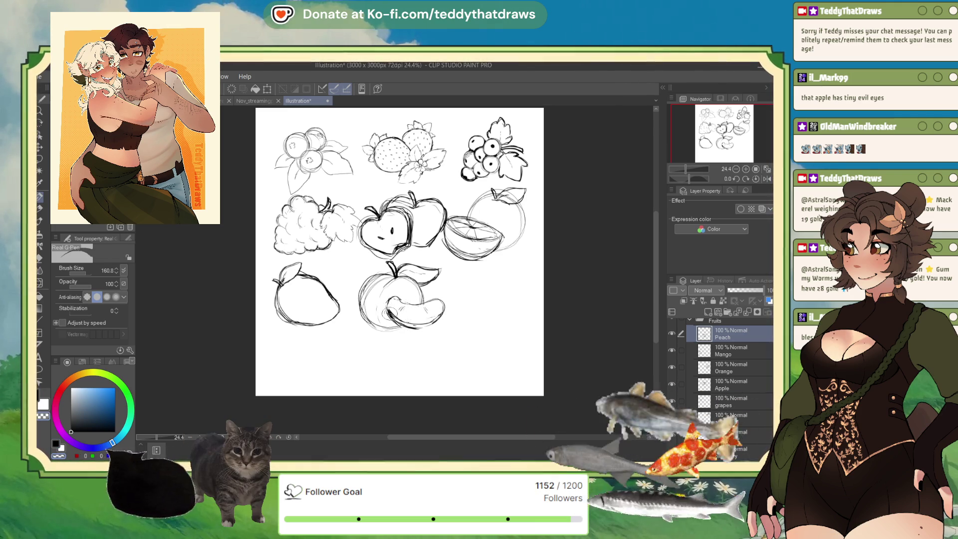
pyautogui.press('x')
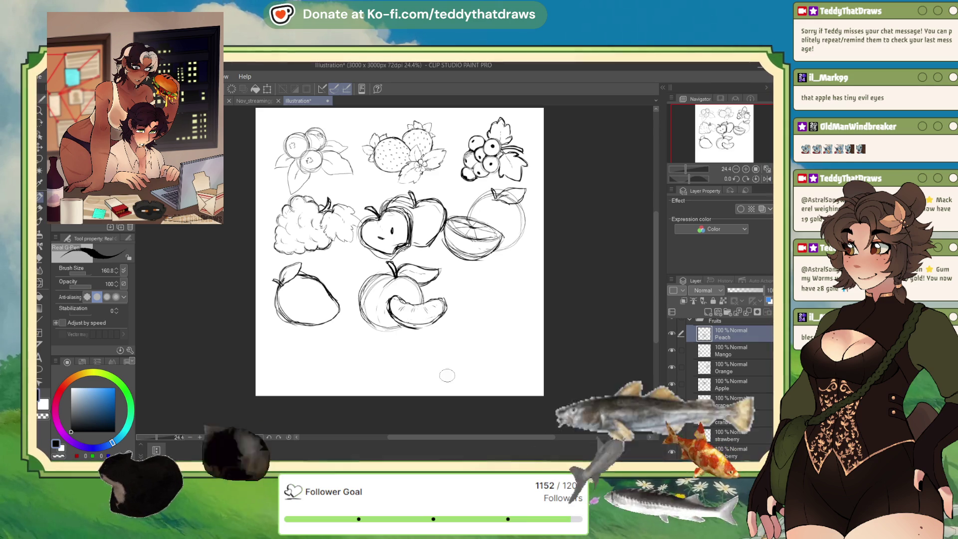
# - Scale/Rotate the peach and slice sketch into place on the sheet and confirm the transform
pyautogui.hotkey('ctrl', 't')
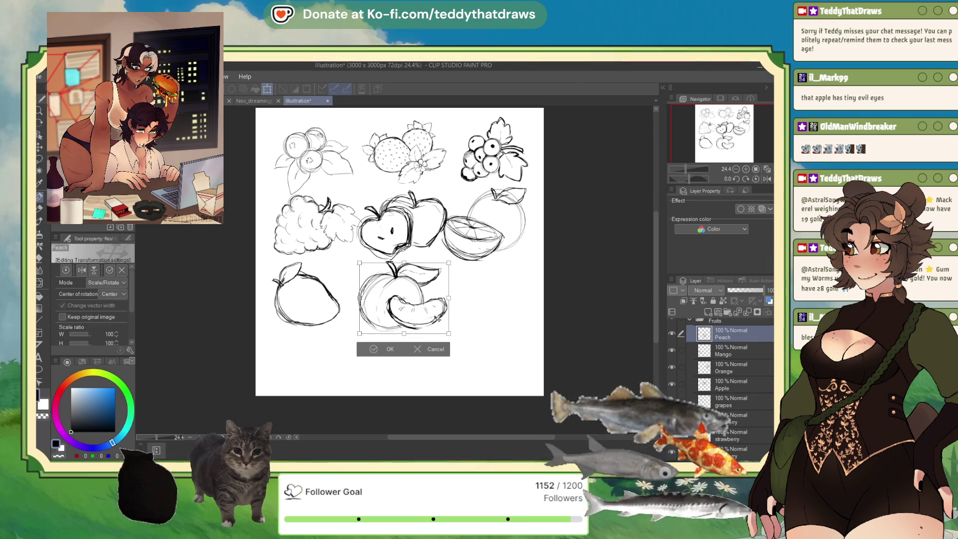
pyautogui.click(369, 354)
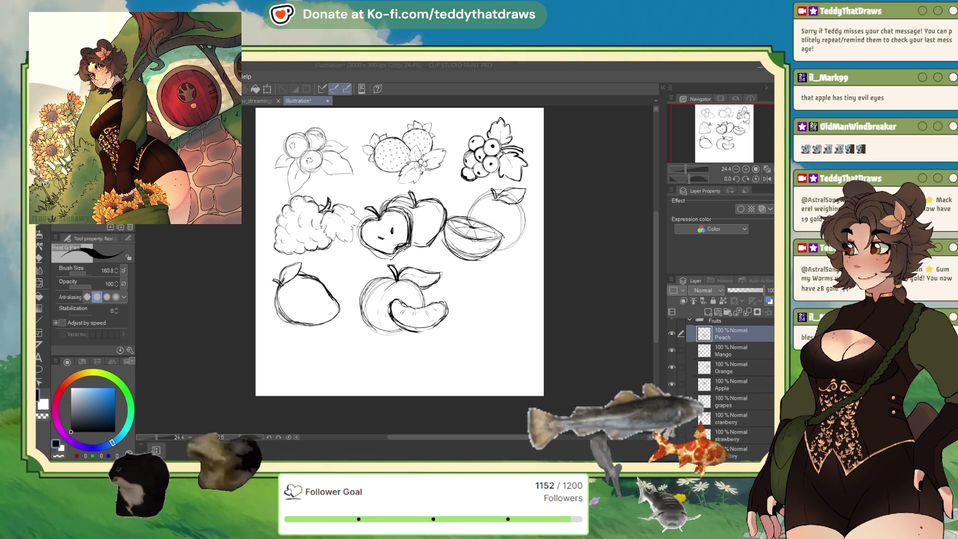
pyautogui.click(730, 338)
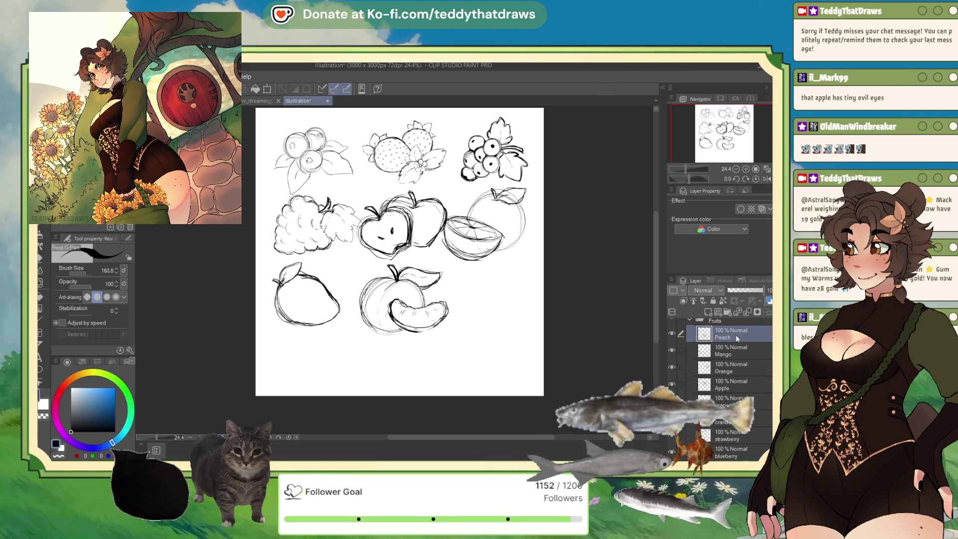
# - Zoom out to the whole sheet and drag the mango sketch a few pixels lower
pyautogui.hotkey('ctrl', '-')
pyautogui.hotkey('ctrl', '-')
pyautogui.scroll(1, 302, 329)
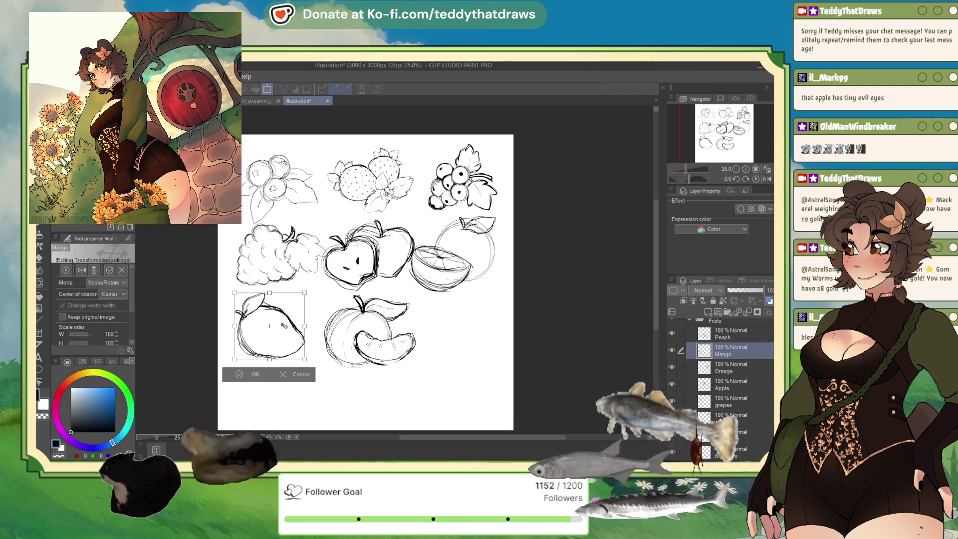
pyautogui.moveTo(269, 326); pyautogui.dragTo(270, 329)
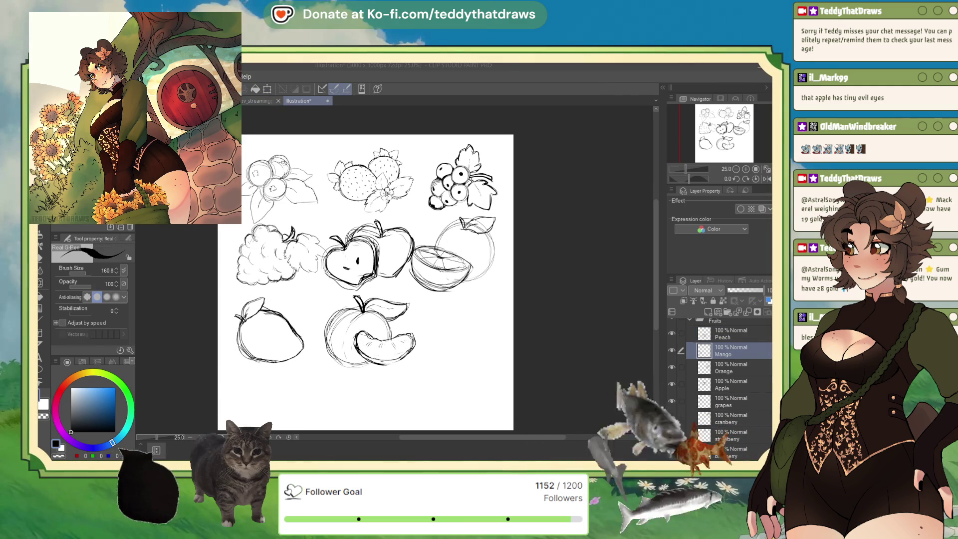
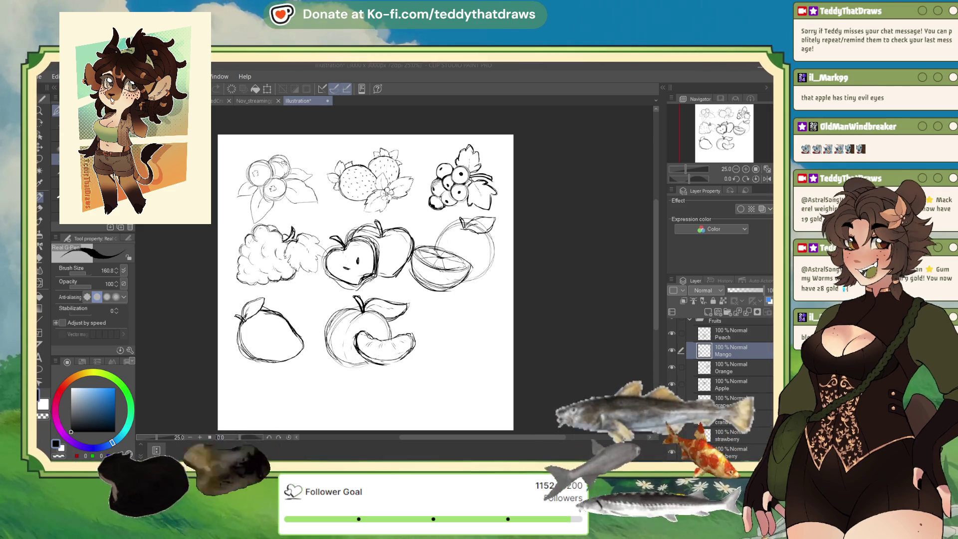
# - Select the Peach layer, then the Fruits folder, in the Layer panel
pyautogui.click(716, 338)
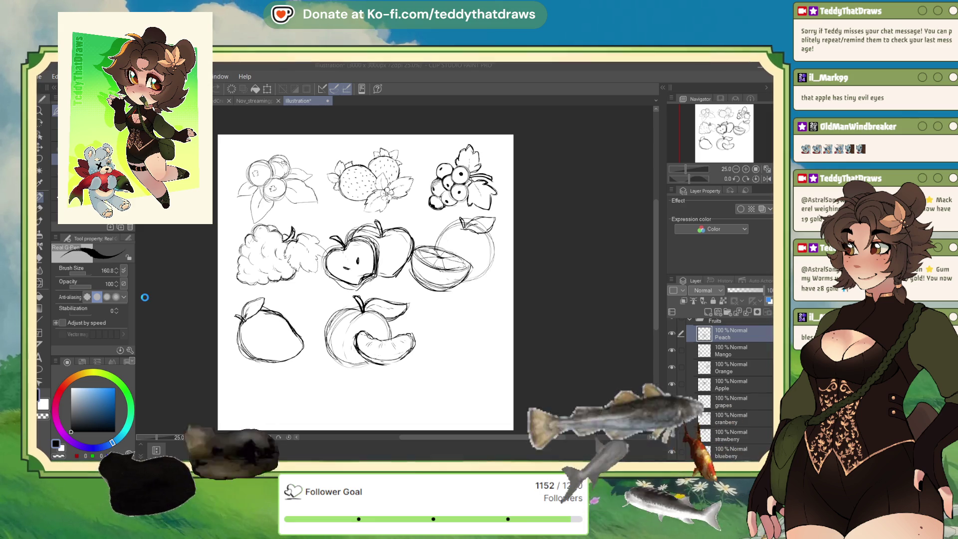
pyautogui.click(732, 321)
# - With Peach selected, create a blank Layer 2 at the top of the Fruits folder
pyautogui.click(727, 343)
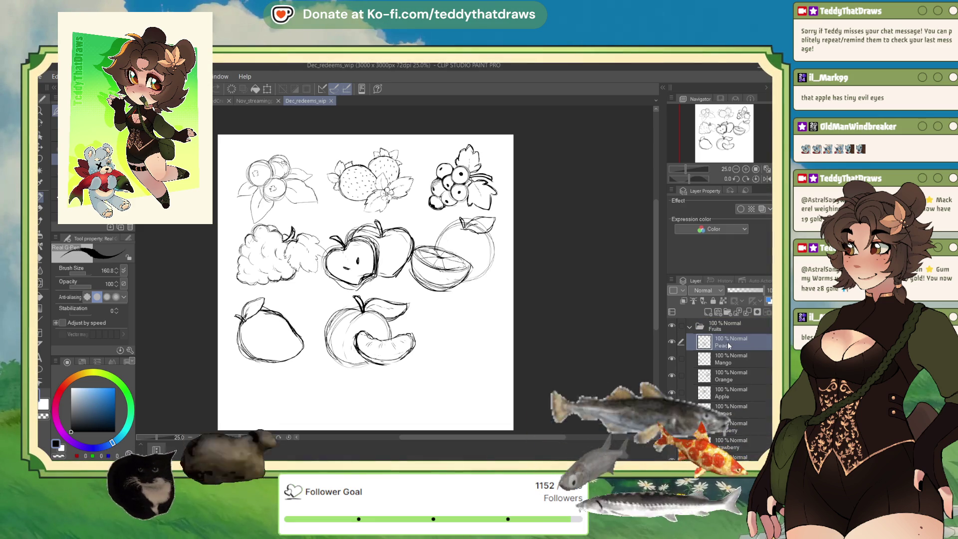
pyautogui.click(706, 311)
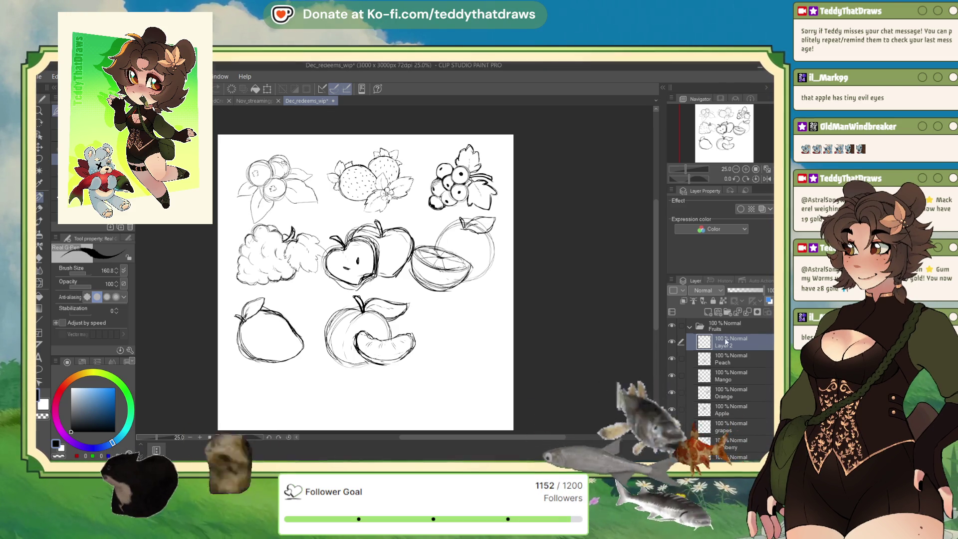
pyautogui.click(725, 339)
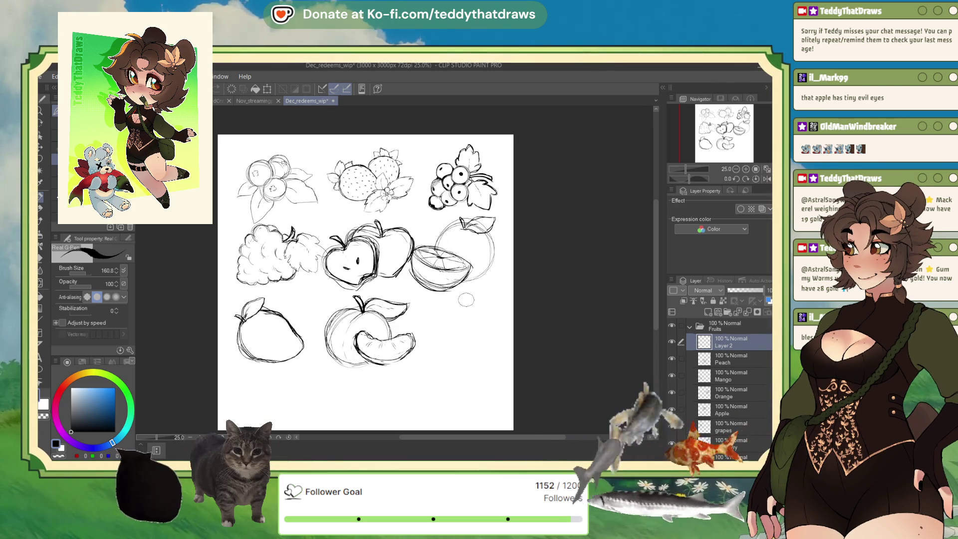
# - Sketch the round coconut outline right of the peach and name the layer Coconut
pyautogui.moveTo(465, 301)
pyautogui.mouseDown()
pyautogui.moveTo(453, 364)
pyautogui.moveTo(447, 319)
pyautogui.moveTo(469, 302)
pyautogui.moveTo(455, 308)
pyautogui.mouseUp()
pyautogui.hotkey('ctrl', 'z')
pyautogui.moveTo(461, 305); pyautogui.dragTo(463, 308)
pyautogui.moveTo(471, 306); pyautogui.dragTo(474, 309)
pyautogui.moveTo(469, 338); pyautogui.dragTo(468, 339)
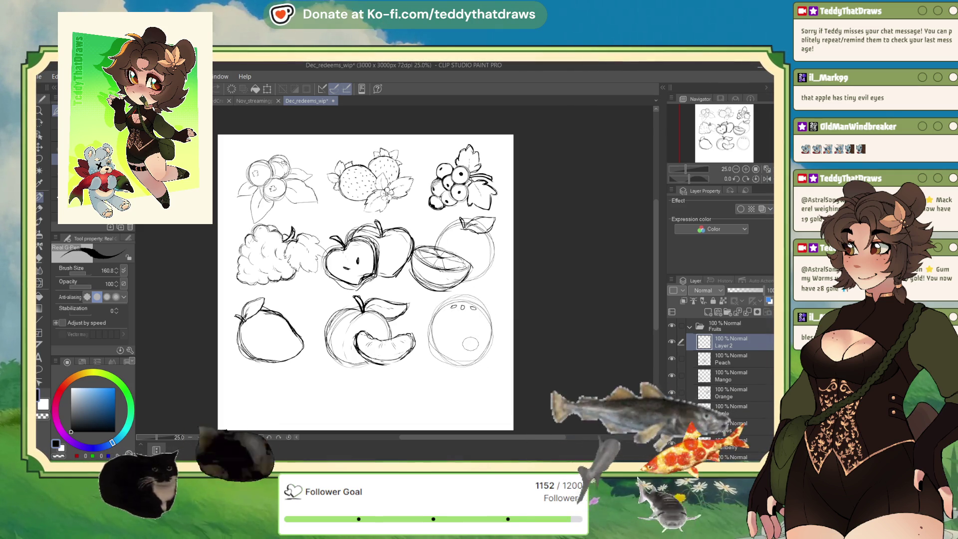
pyautogui.hotkey('ctrl', 'z')
pyautogui.hotkey('ctrl', 'z')
pyautogui.hotkey('ctrl', 'z')
pyautogui.hotkey('ctrl', 'z')
pyautogui.moveTo(463, 298)
pyautogui.mouseDown()
pyautogui.moveTo(447, 312)
pyautogui.moveTo(469, 312)
pyautogui.moveTo(435, 302)
pyautogui.mouseUp()
pyautogui.hotkey('ctrl', 'z')
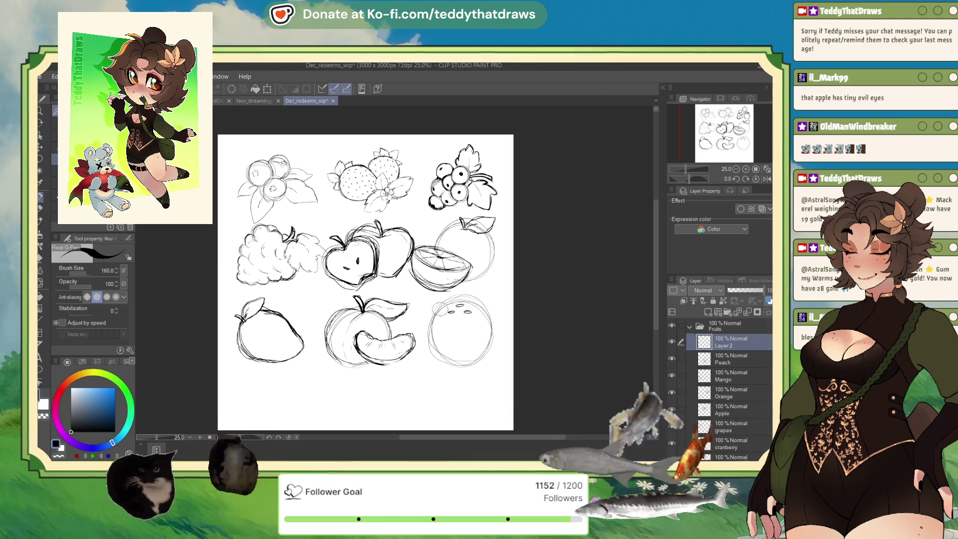
pyautogui.hotkey('ctrl', 'z')
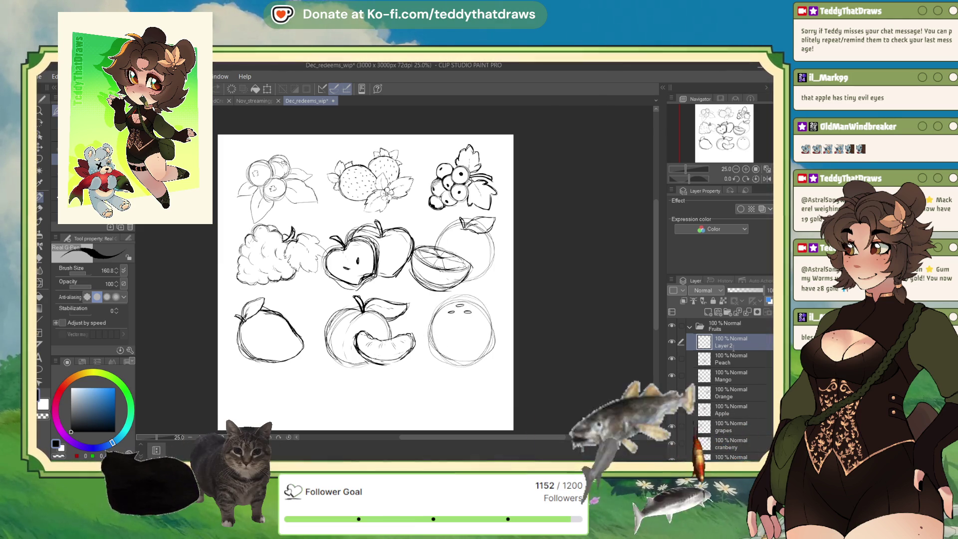
pyautogui.doubleClick(748, 337)
pyautogui.write('Coconut')
pyautogui.press('Return')
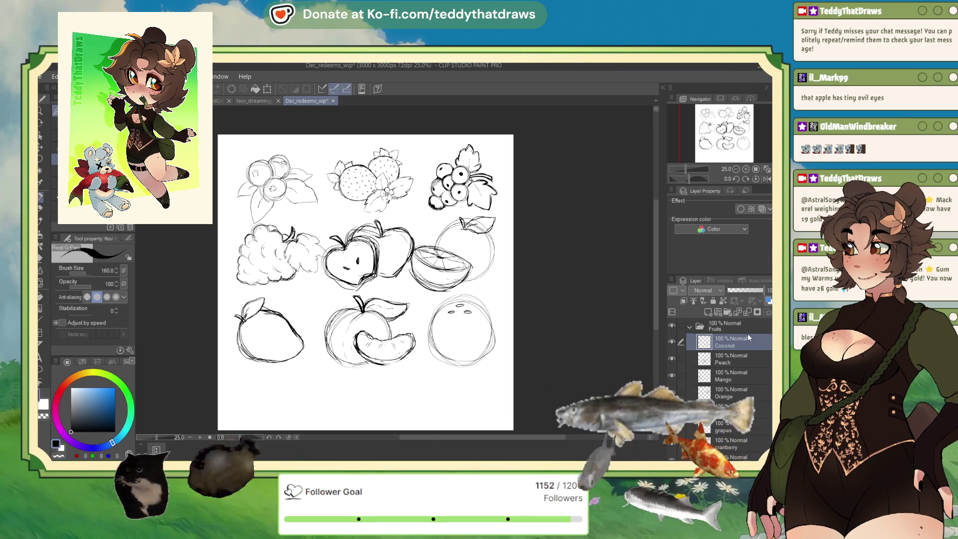
# - Sketch the coconut's inner loops and cut half, undoing the thick outline stroke
pyautogui.moveTo(477, 298); pyautogui.dragTo(474, 369)
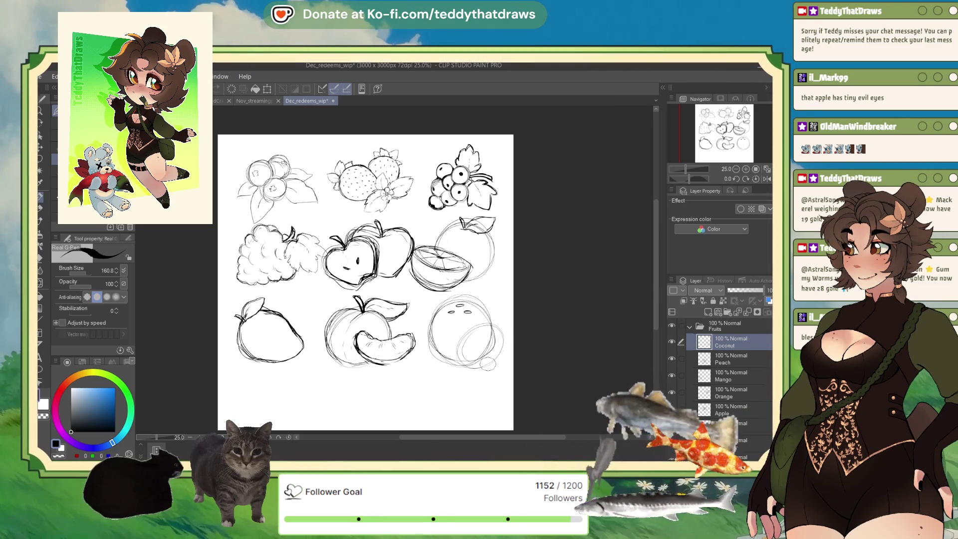
pyautogui.moveTo(509, 345)
pyautogui.mouseDown()
pyautogui.moveTo(499, 327)
pyautogui.moveTo(469, 369)
pyautogui.mouseUp()
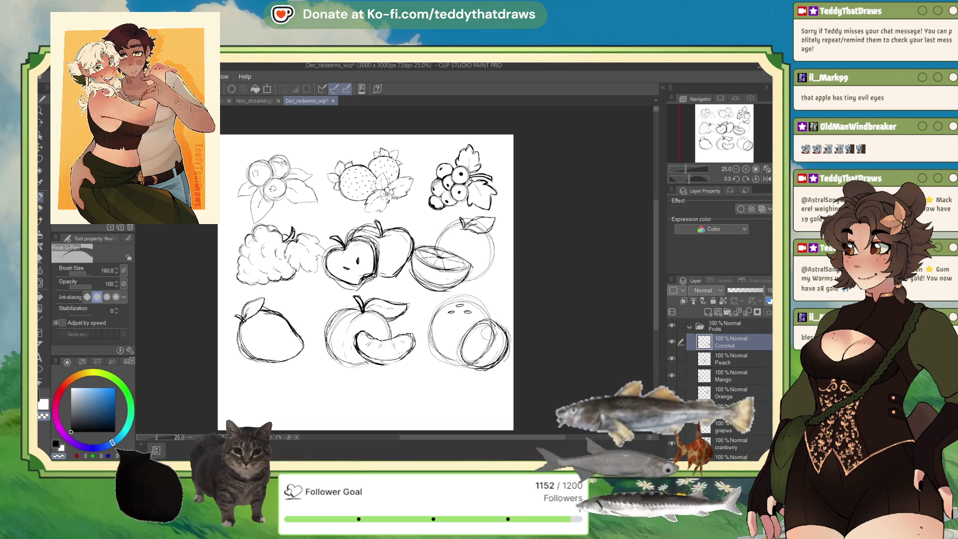
pyautogui.hotkey('ctrl', 'z')
pyautogui.moveTo(464, 352); pyautogui.dragTo(471, 356)
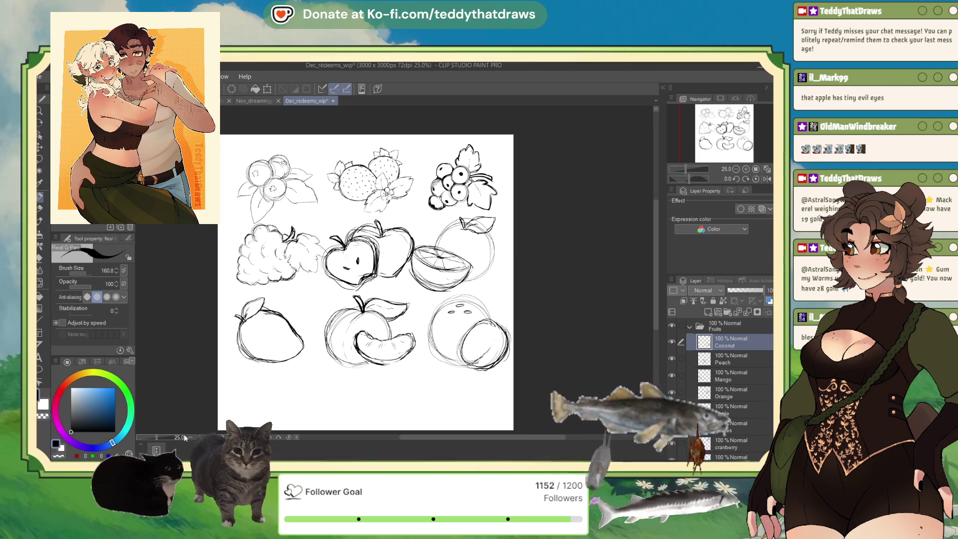
pyautogui.moveTo(495, 331); pyautogui.dragTo(464, 354)
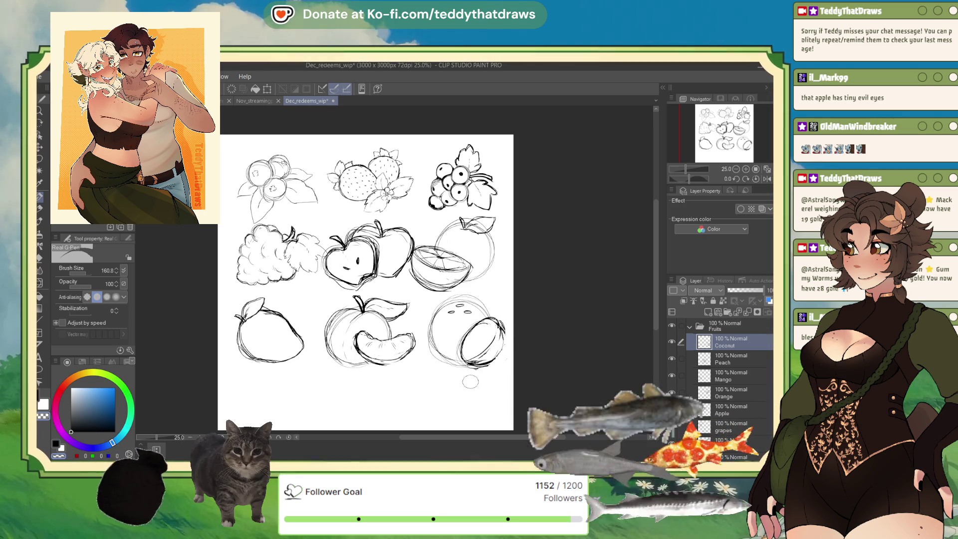
pyautogui.moveTo(490, 315); pyautogui.dragTo(509, 345)
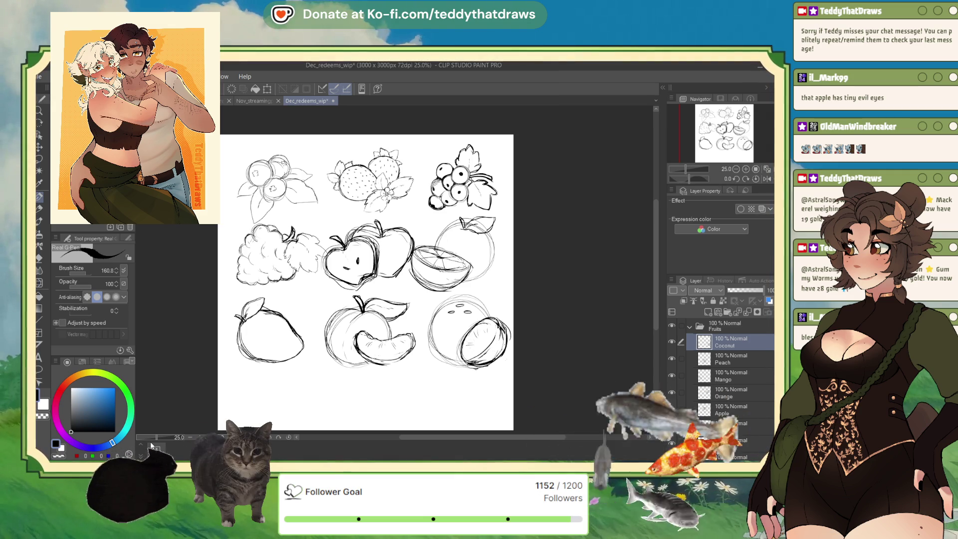
pyautogui.press('c')
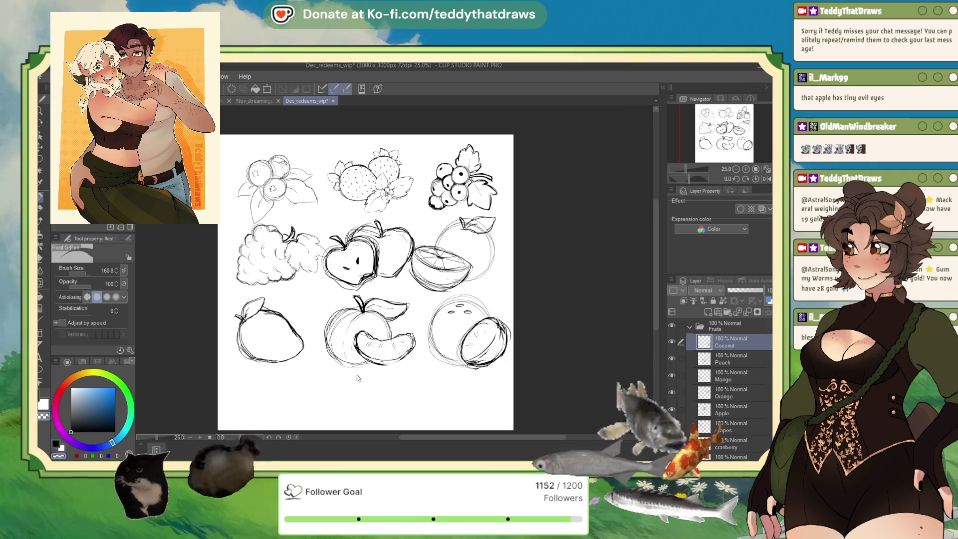
pyautogui.hotkey('ctrl', 'z')
pyautogui.hotkey('ctrl', 'z')
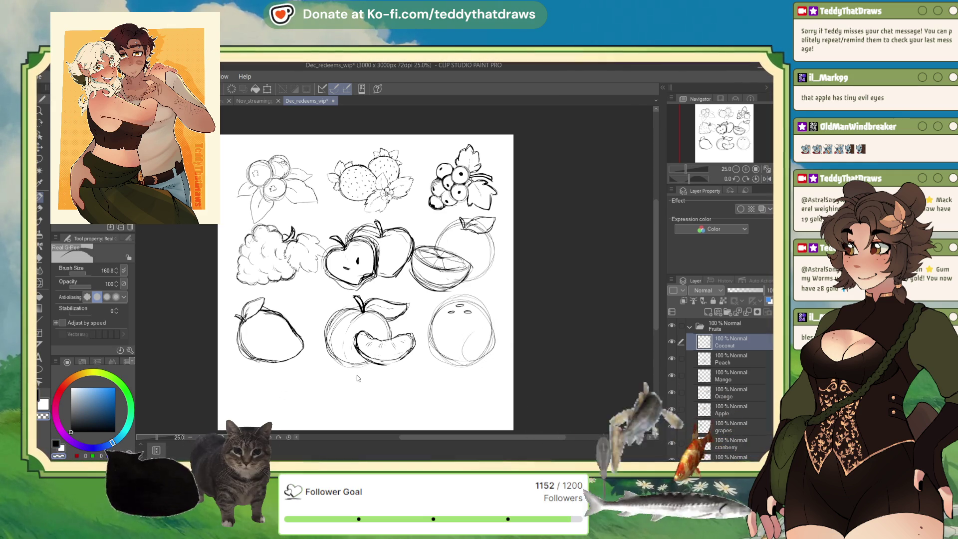
# - In black, darken the coconut's eyes and add shell strokes on its right side
pyautogui.press('c')
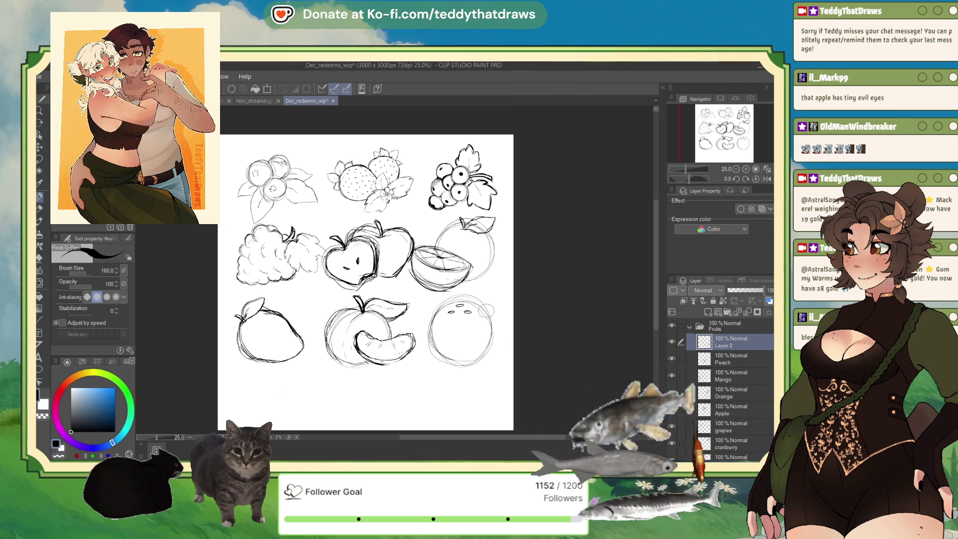
pyautogui.moveTo(452, 312); pyautogui.dragTo(467, 311)
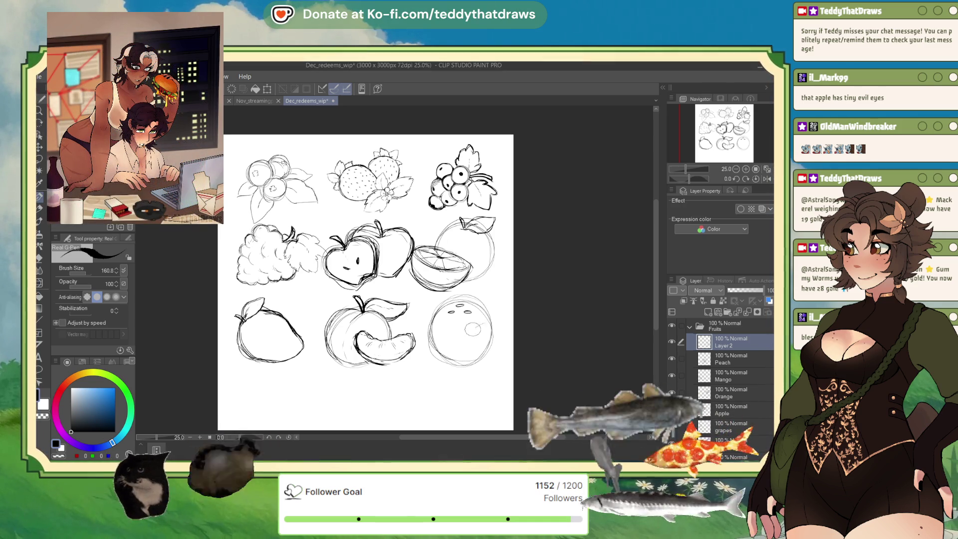
pyautogui.moveTo(458, 341); pyautogui.dragTo(473, 332)
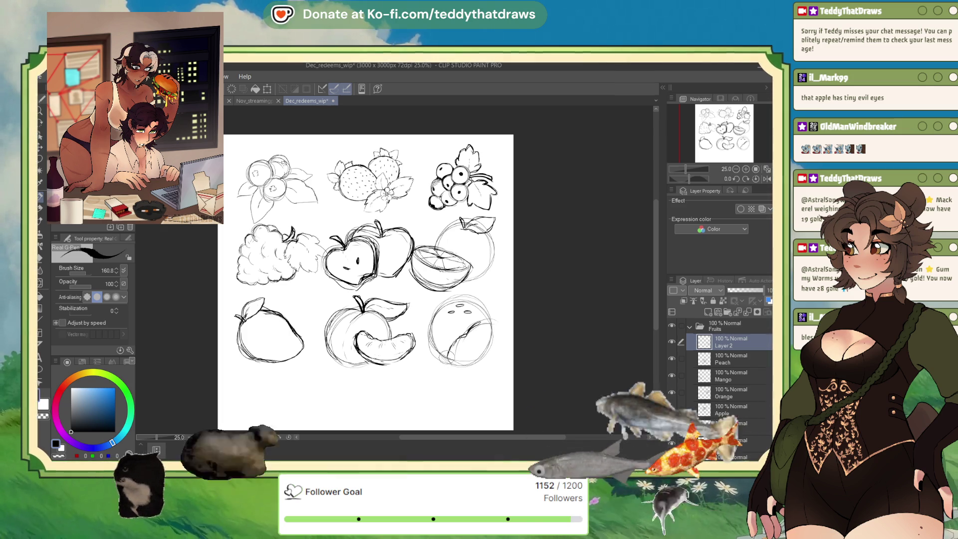
pyautogui.moveTo(502, 330)
pyautogui.mouseDown()
pyautogui.moveTo(496, 325)
pyautogui.moveTo(469, 353)
pyautogui.mouseUp()
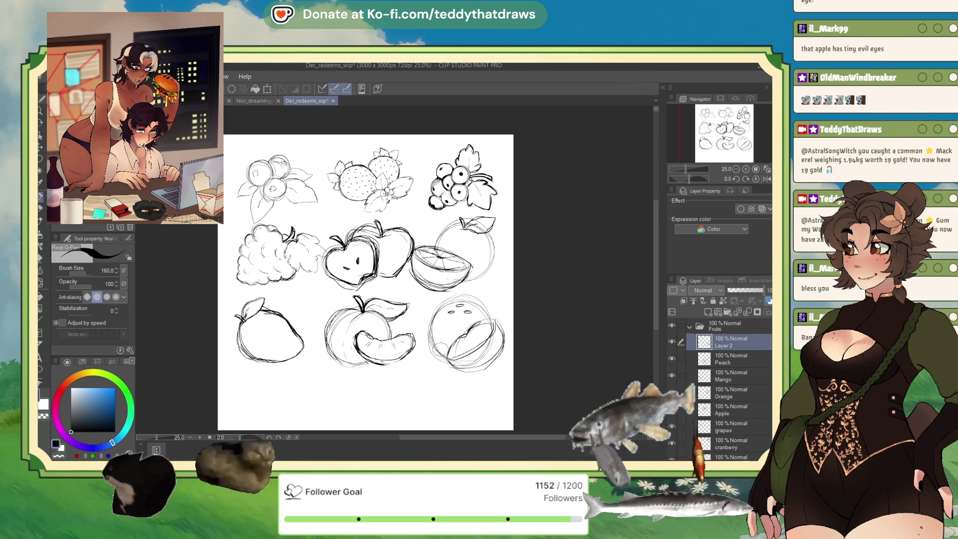
pyautogui.moveTo(455, 345); pyautogui.dragTo(485, 323)
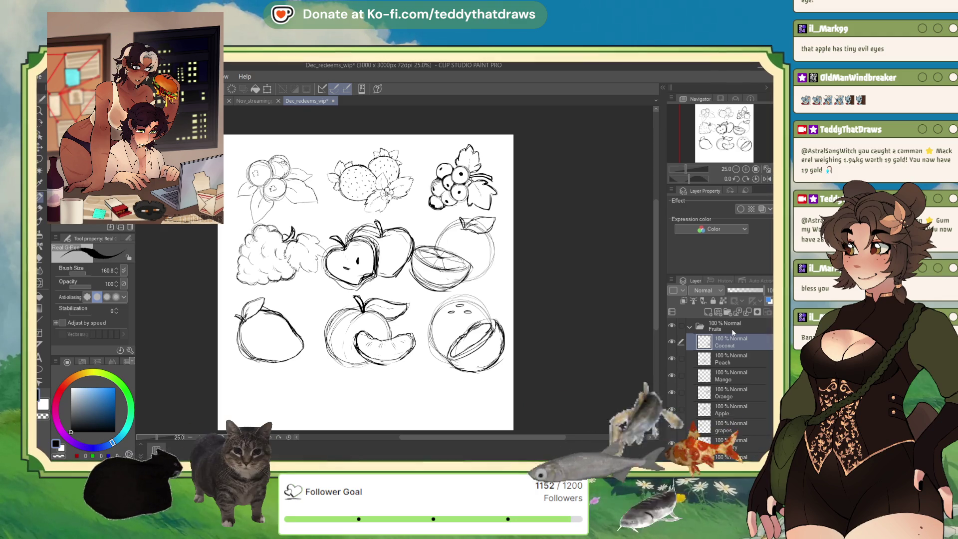
# - Add a blank layer above Coconut, zoom out, and select the whole Fruits folder
pyautogui.click(708, 313)
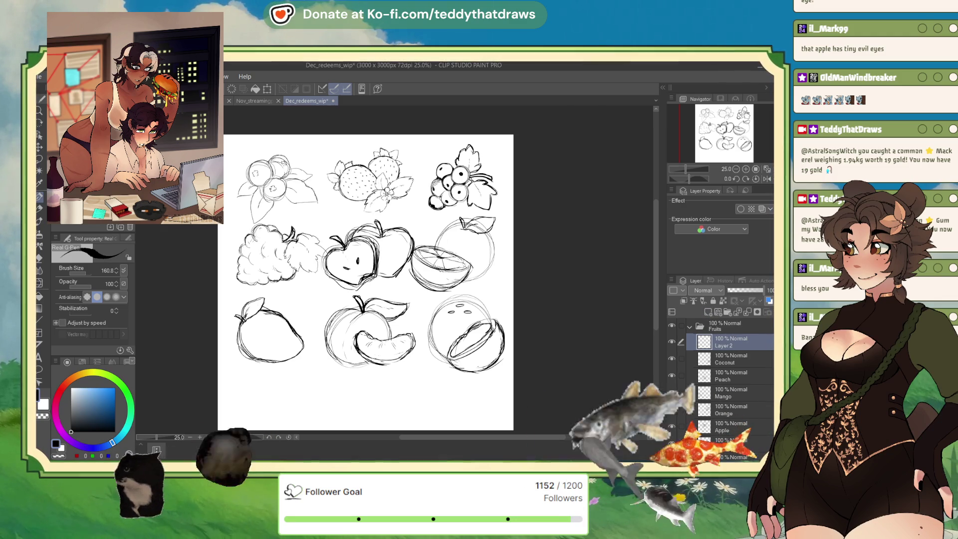
pyautogui.scroll(-2, 337, 185)
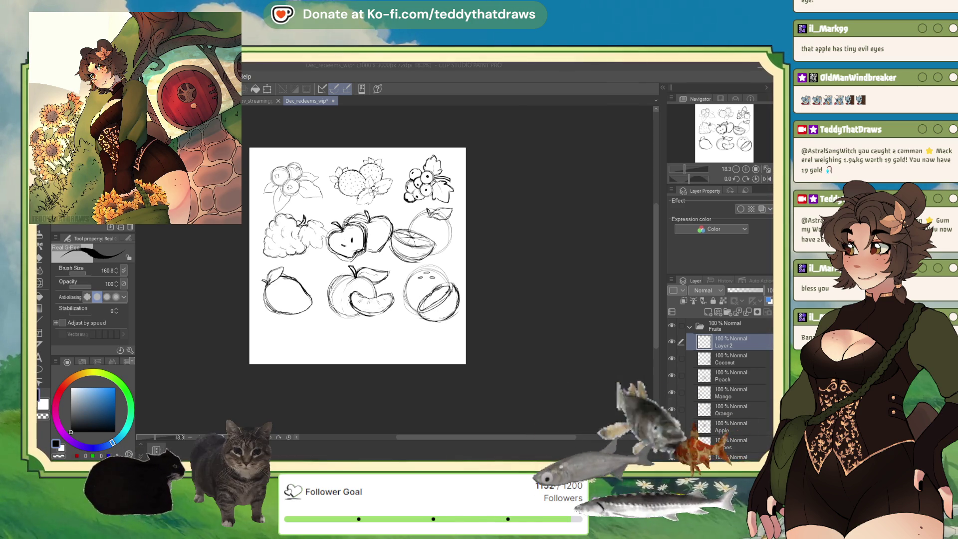
pyautogui.click(728, 325)
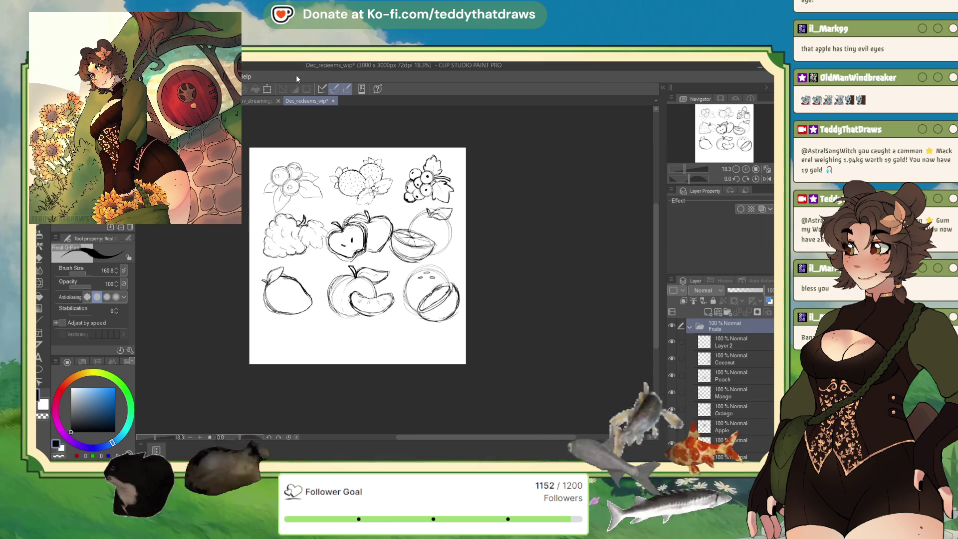
# - Scale all the fruit sketches together down to 89 percent
pyautogui.hotkey('ctrl', 't')
pyautogui.moveTo(458, 157); pyautogui.dragTo(432, 182)
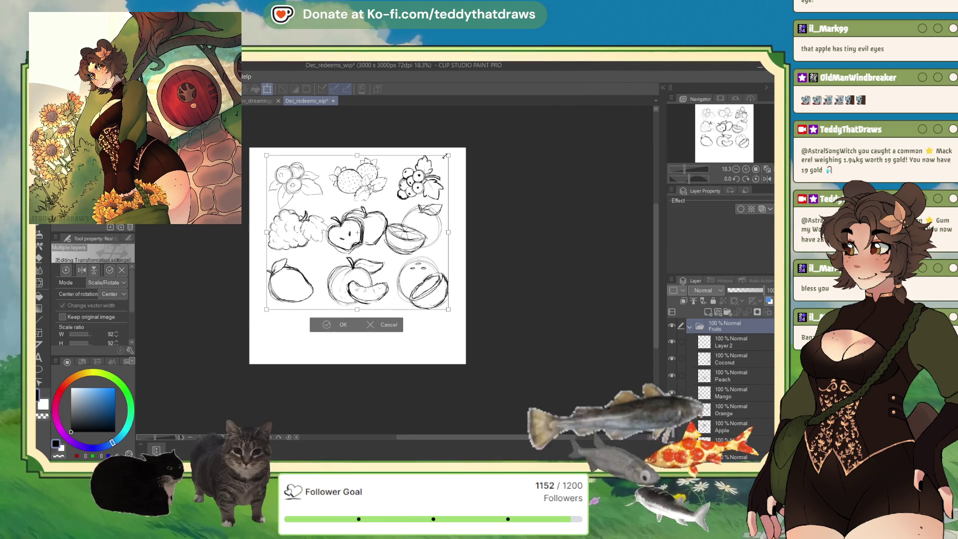
pyautogui.moveTo(432, 183); pyautogui.dragTo(436, 171)
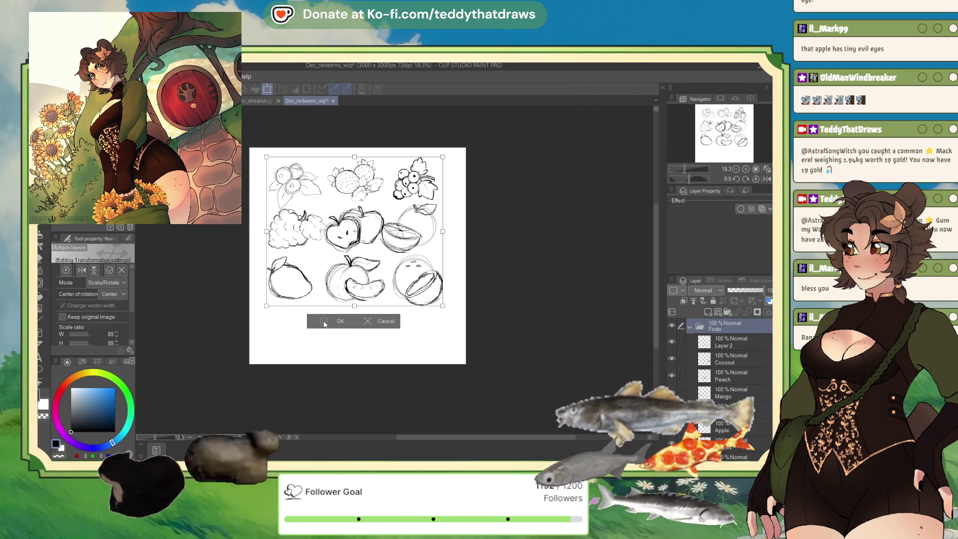
pyautogui.press('Return')
# - Shift the blueberry, strawberry and cranberry sketches up into place with Move layer
pyautogui.scroll(1, 358, 272)
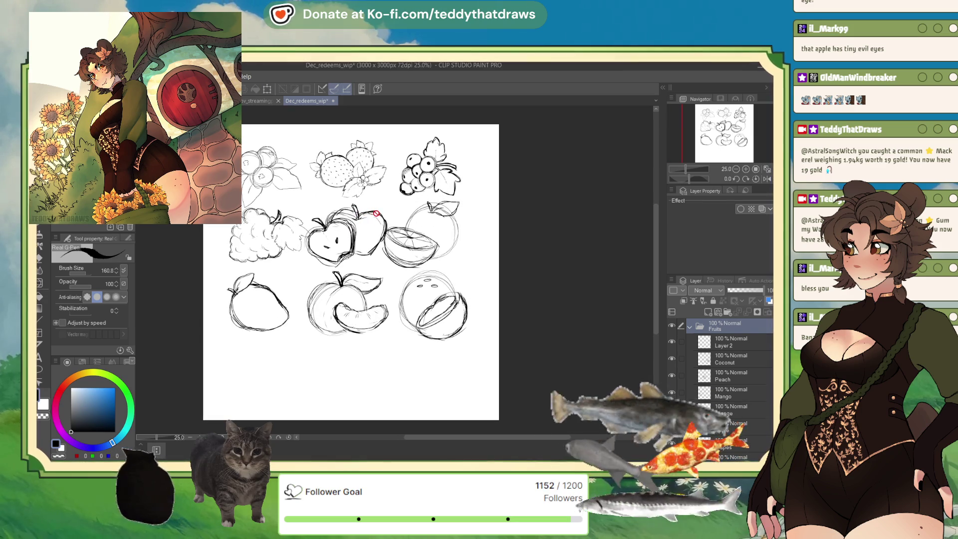
pyautogui.click(728, 342)
pyautogui.scroll(-3, 728, 389)
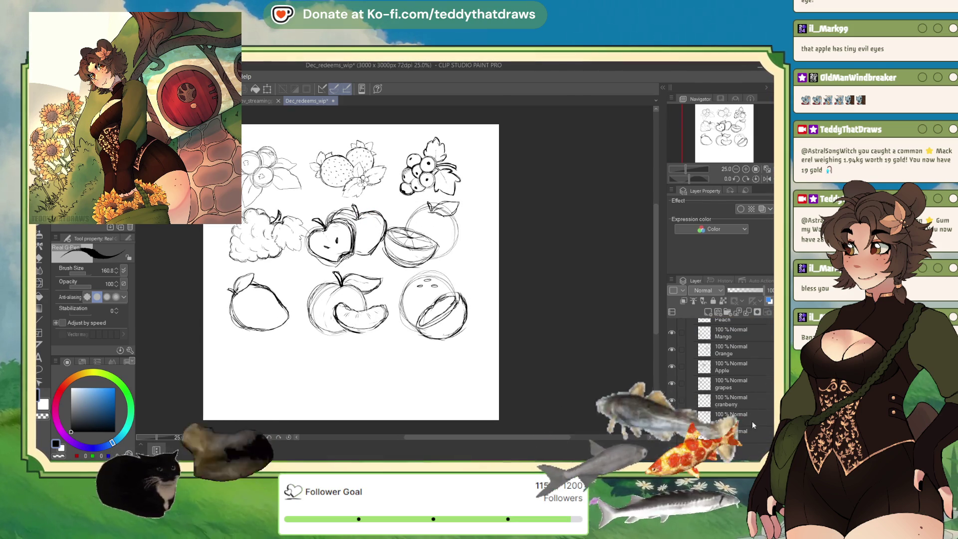
pyautogui.click(733, 432)
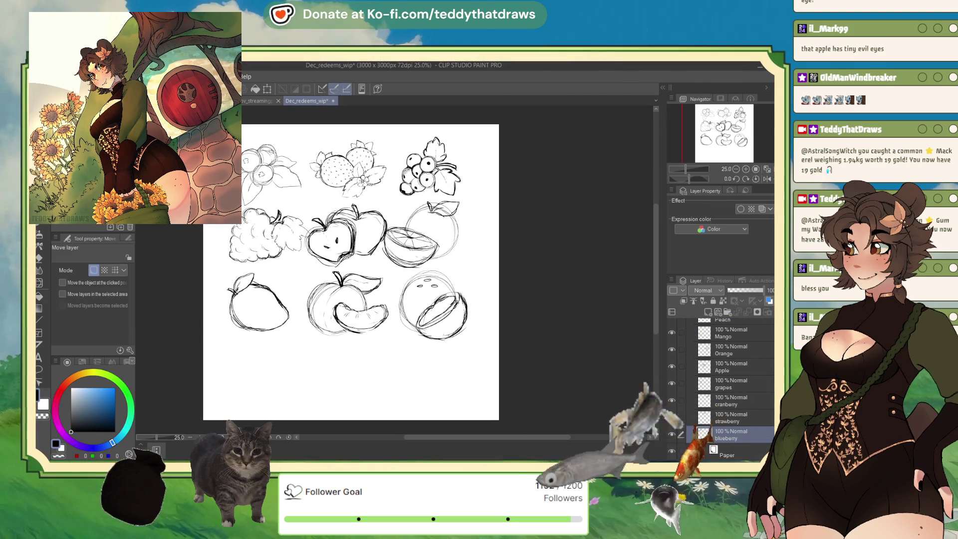
pyautogui.press('k')
pyautogui.moveTo(270, 169)
pyautogui.mouseDown()
pyautogui.moveTo(270, 157)
pyautogui.moveTo(256, 157)
pyautogui.mouseUp()
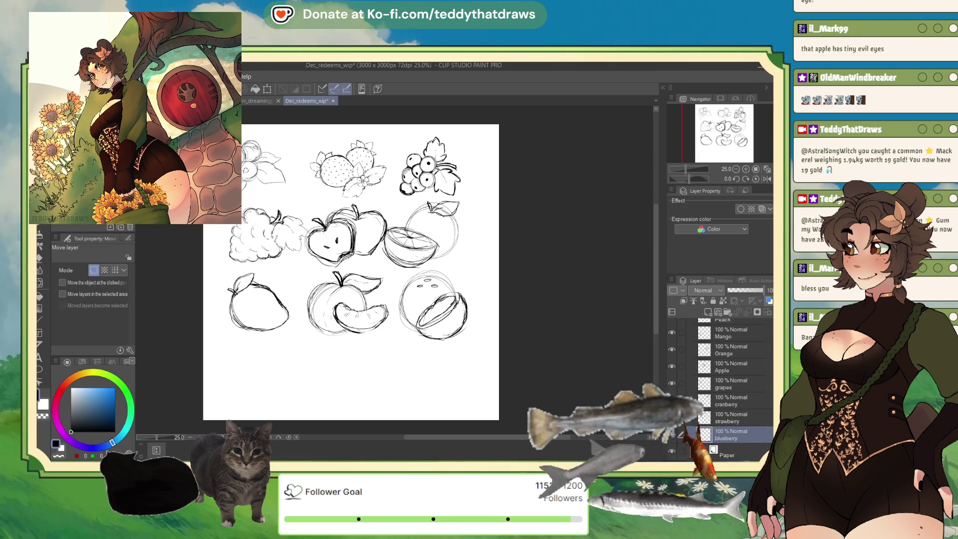
pyautogui.click(734, 417)
pyautogui.moveTo(349, 169); pyautogui.dragTo(342, 162)
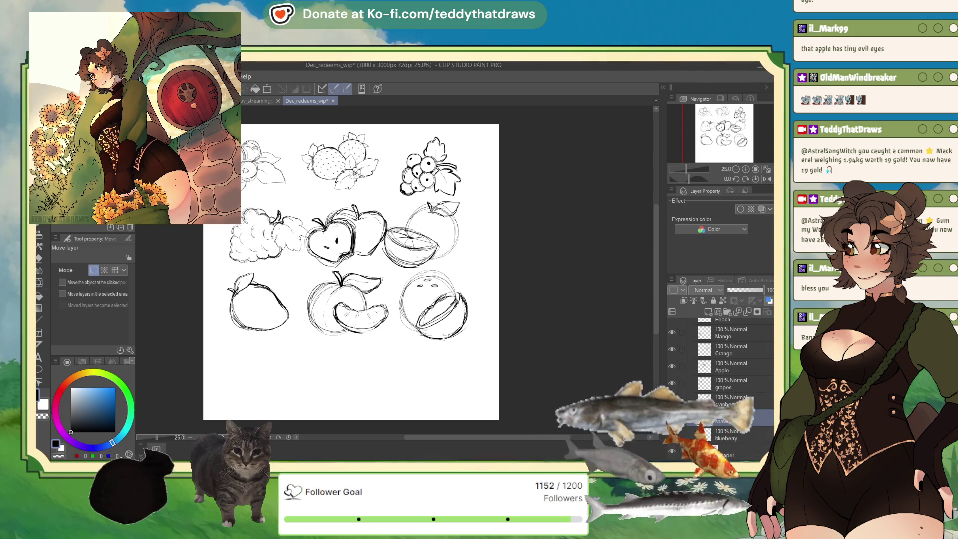
pyautogui.click(731, 400)
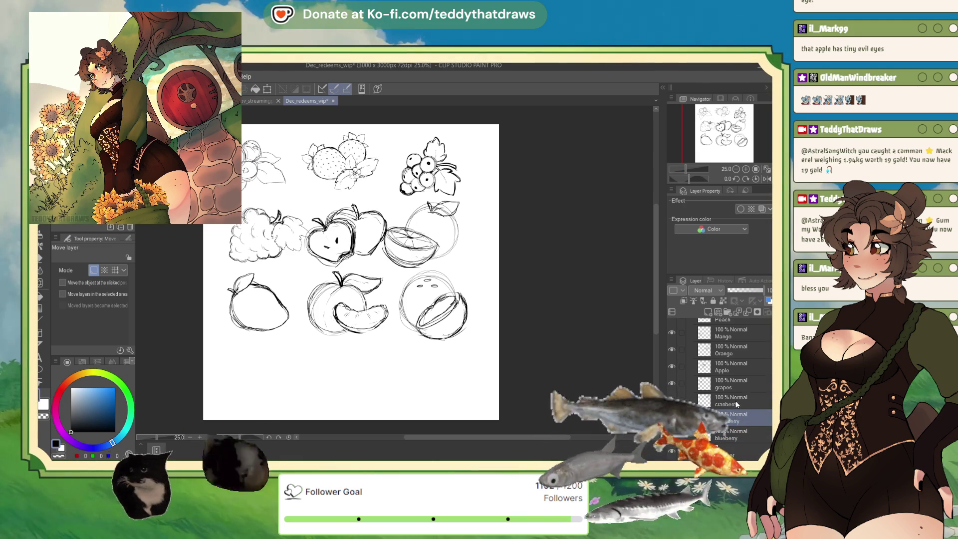
pyautogui.press('Up')
pyautogui.press('Right')
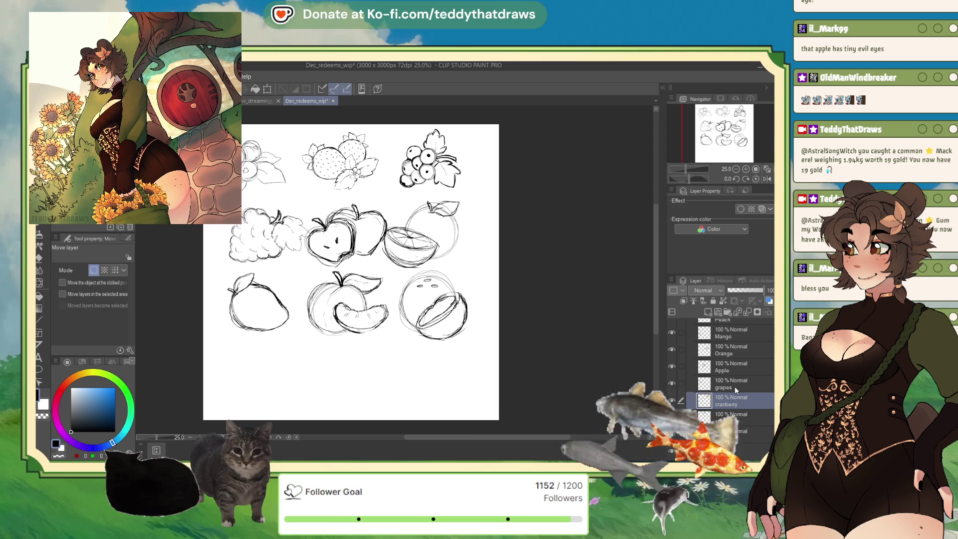
pyautogui.press('Up')
pyautogui.press('Right')
# - Nudge the strawberry, grapes, orange, mango, peach and coconut sketches into an even grid
pyautogui.click(731, 417)
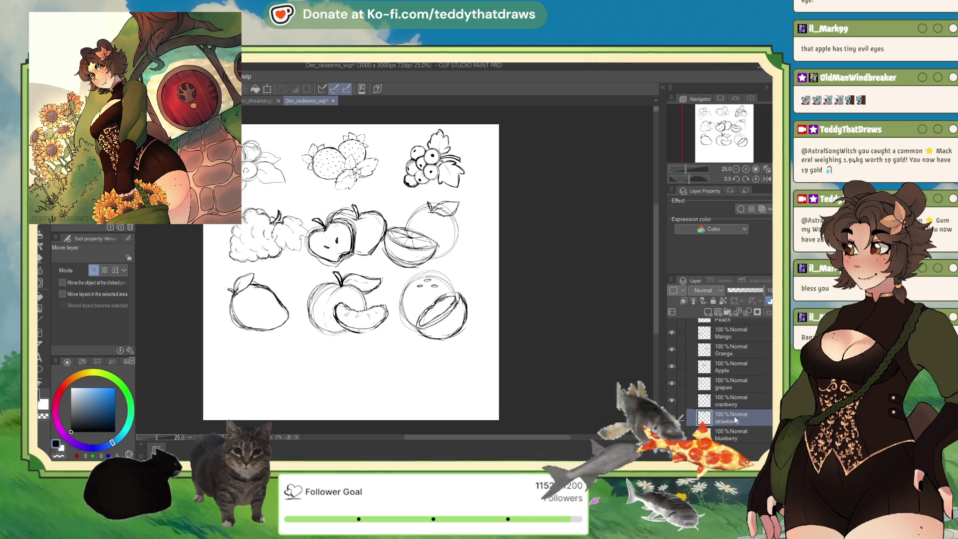
pyautogui.press('Right')
pyautogui.click(724, 399)
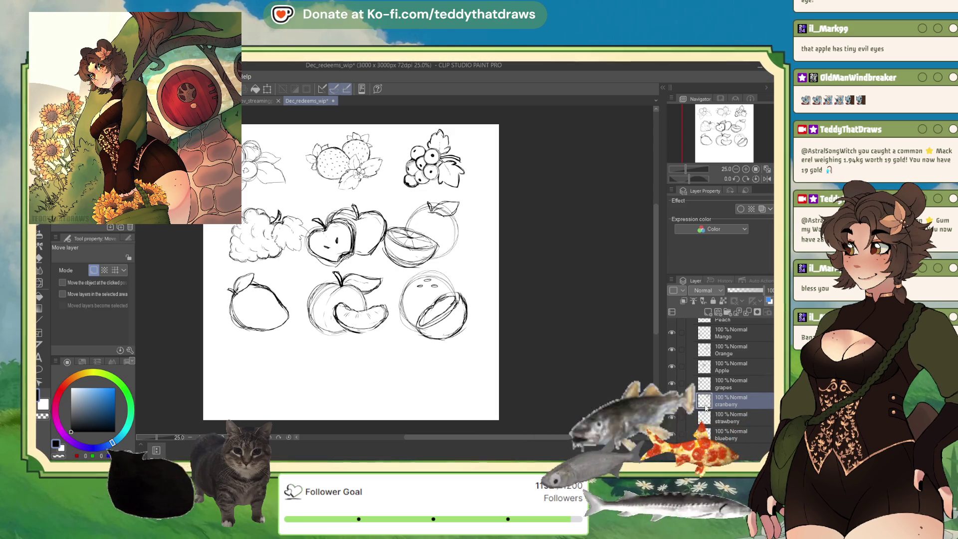
pyautogui.click(704, 383)
pyautogui.press('Left')
pyautogui.press('Left')
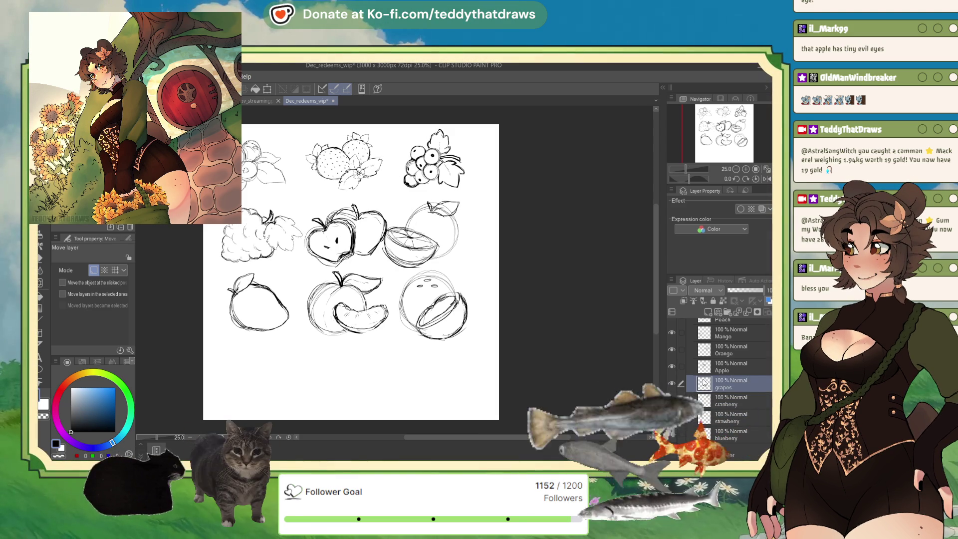
pyautogui.press('Left')
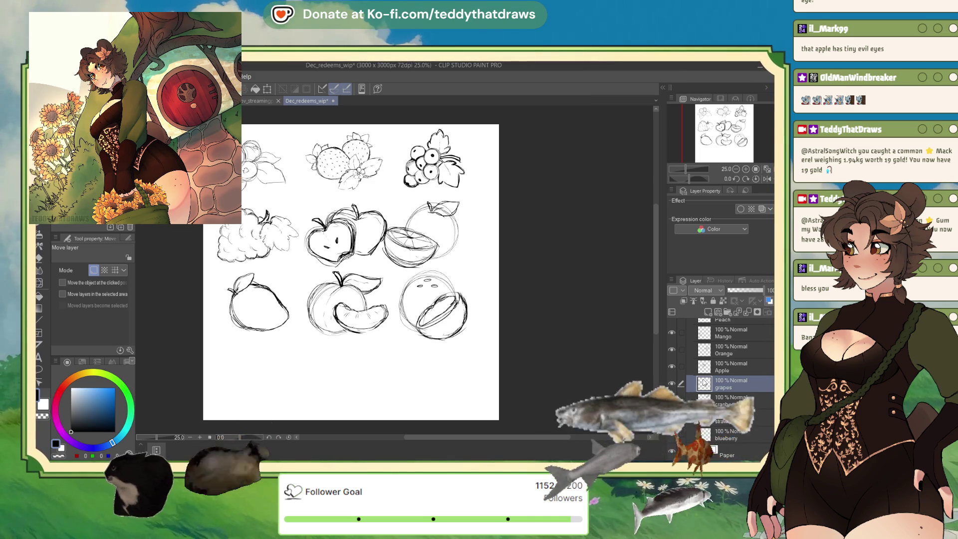
pyautogui.click(735, 351)
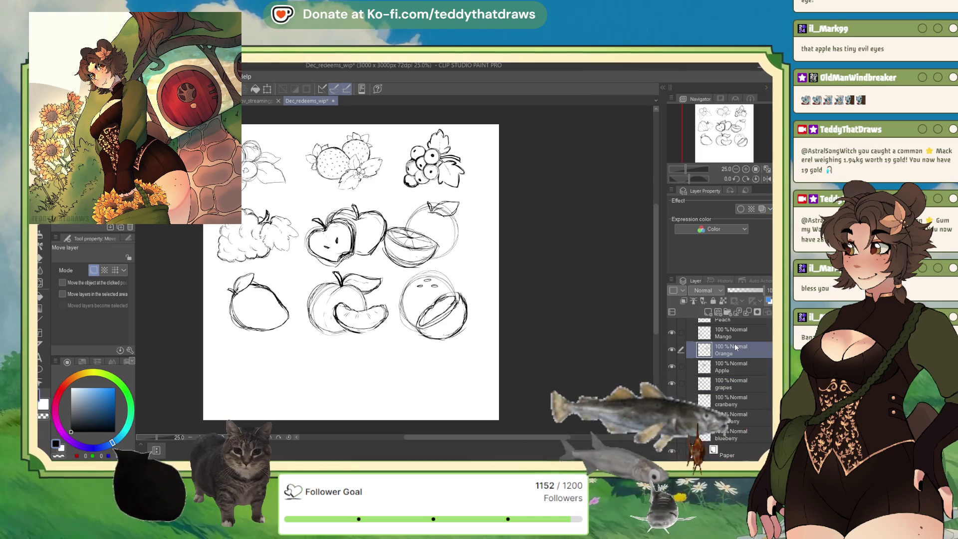
pyautogui.press('Right')
pyautogui.press('Right')
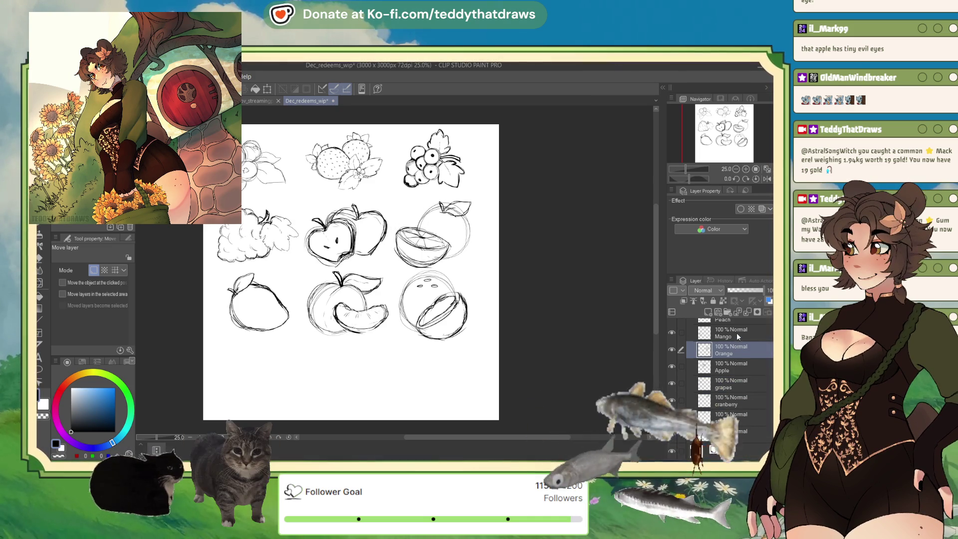
pyautogui.click(736, 333)
pyautogui.press('Left')
pyautogui.press('Left')
pyautogui.press('Left')
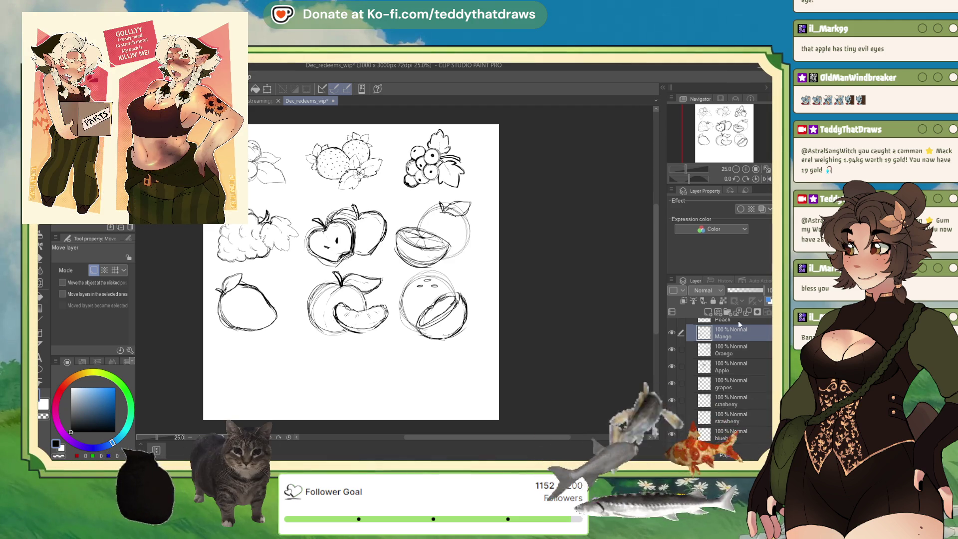
pyautogui.click(738, 321)
pyautogui.press('Left')
pyautogui.press('Down')
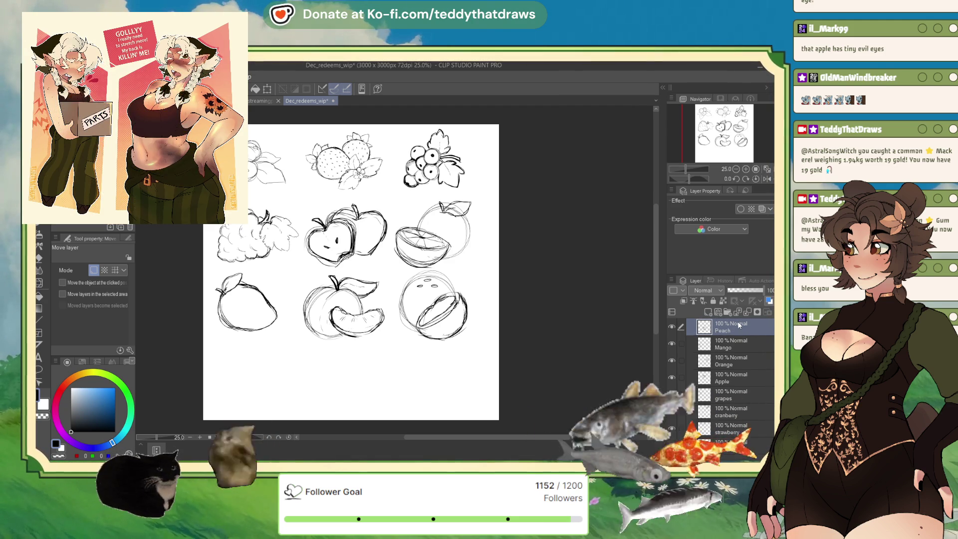
pyautogui.scroll(3, 734, 359)
pyautogui.click(743, 362)
pyautogui.press('Right')
pyautogui.press('Down')
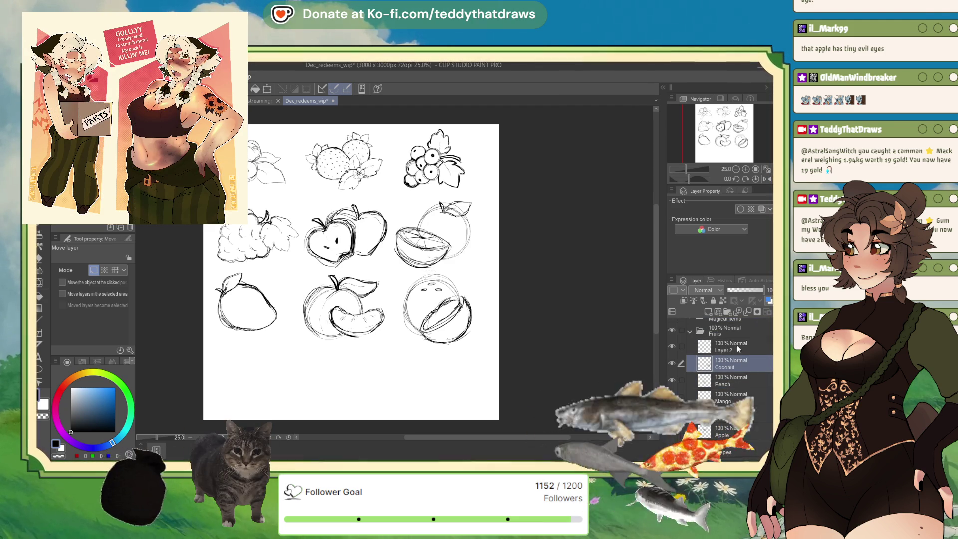
# - Rename blank Layer 2 in the Fruits folder to Banana
pyautogui.click(738, 344)
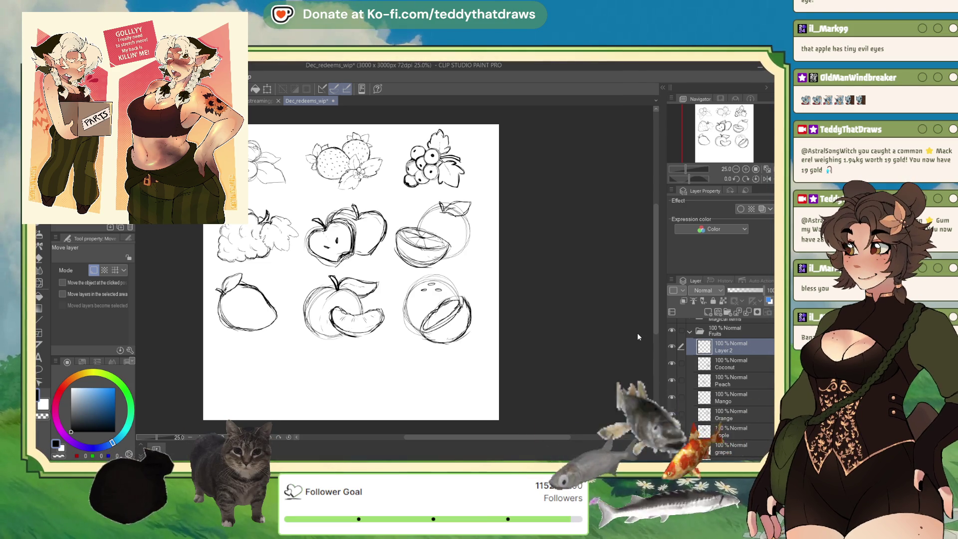
pyautogui.doubleClick(723, 350)
pyautogui.write('Banana')
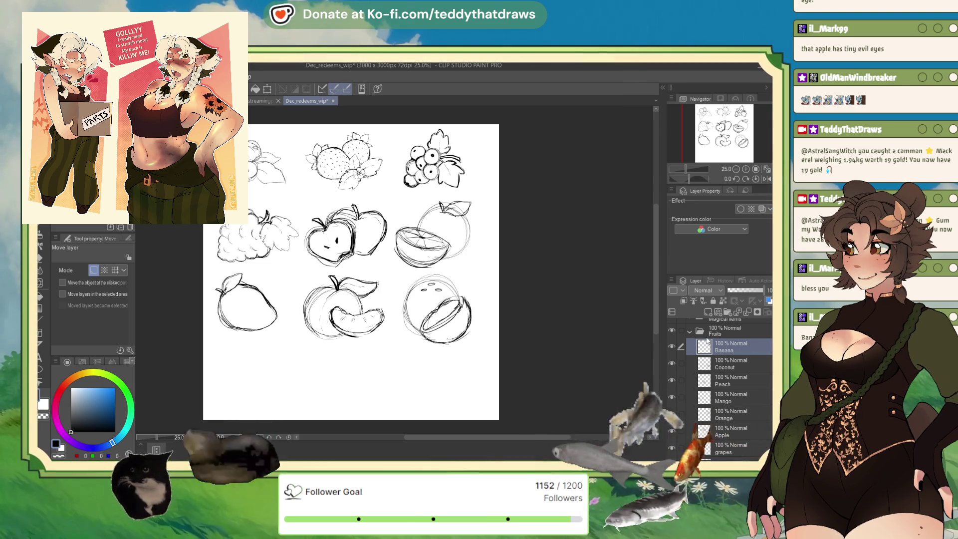
pyautogui.press('Return')
pyautogui.press('p')
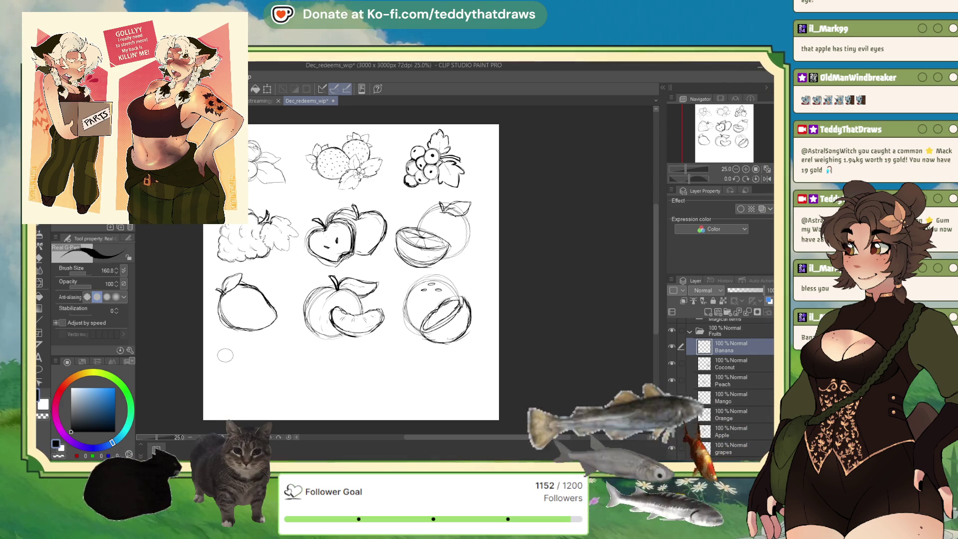
# - Draw the banana's curved body below the mango, removing the stray stem mark
pyautogui.moveTo(223, 353); pyautogui.dragTo(230, 346)
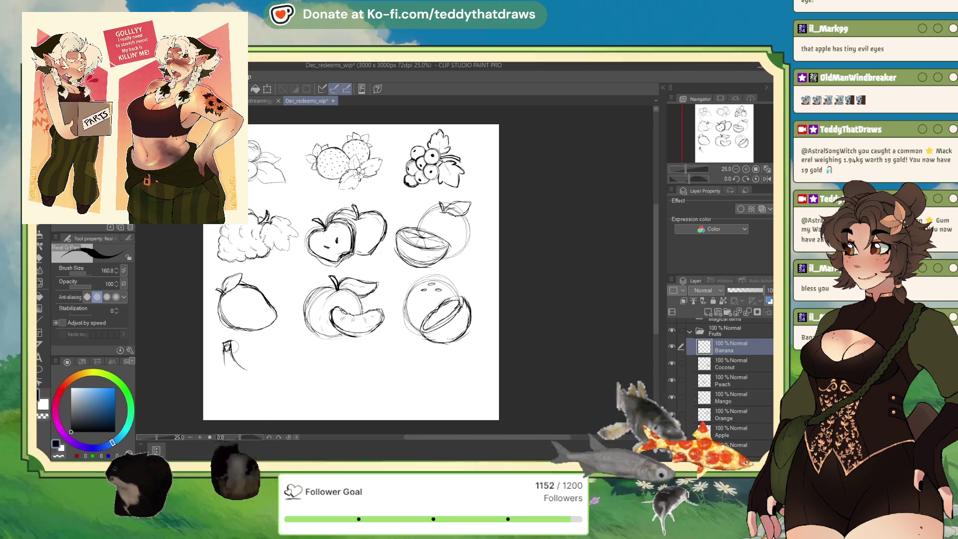
pyautogui.moveTo(228, 348)
pyautogui.mouseDown()
pyautogui.moveTo(233, 388)
pyautogui.moveTo(300, 364)
pyautogui.mouseUp()
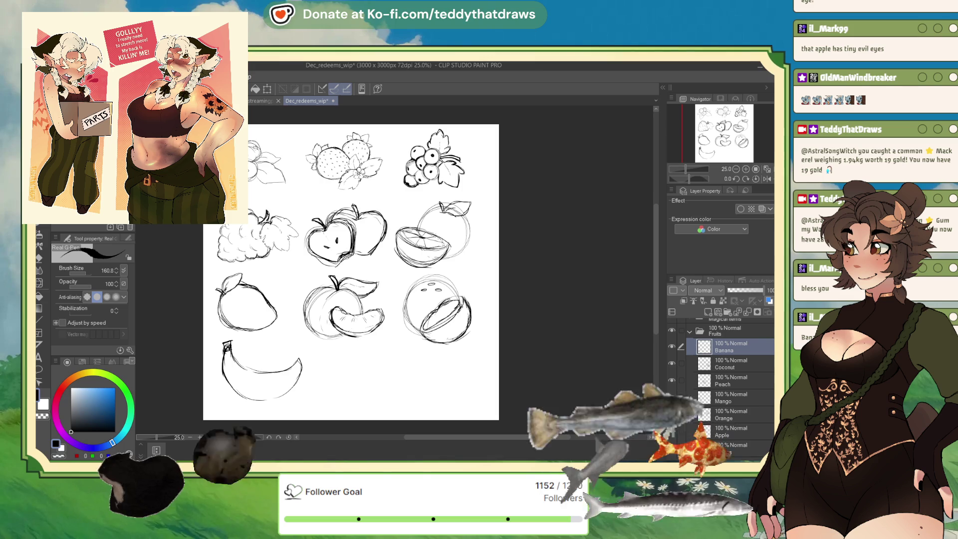
pyautogui.hotkey('ctrl', 'z')
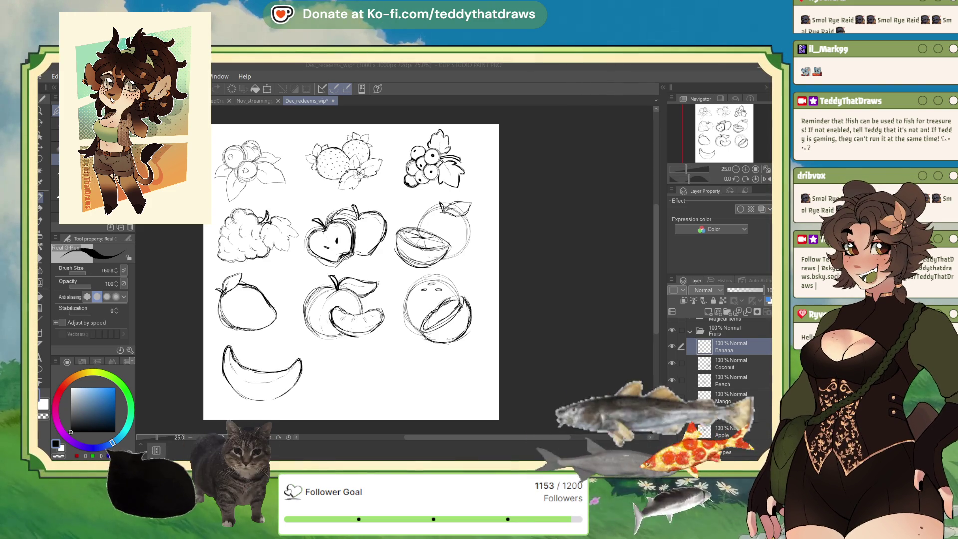
# - Save the Dec_redeems_wip canvas with Ctrl+S
pyautogui.click(725, 346)
pyautogui.hotkey('ctrl', 's')
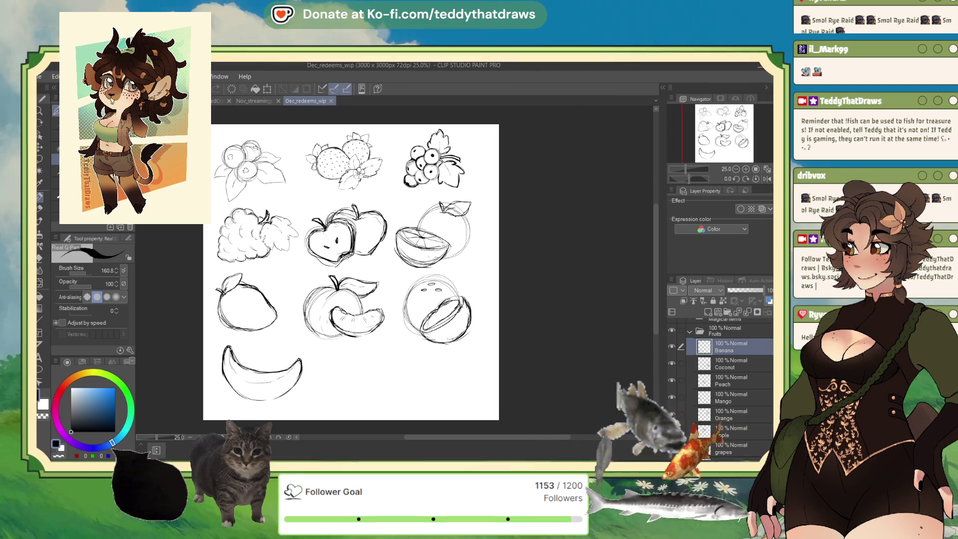
pyautogui.hotkey('alt', 'Tab')
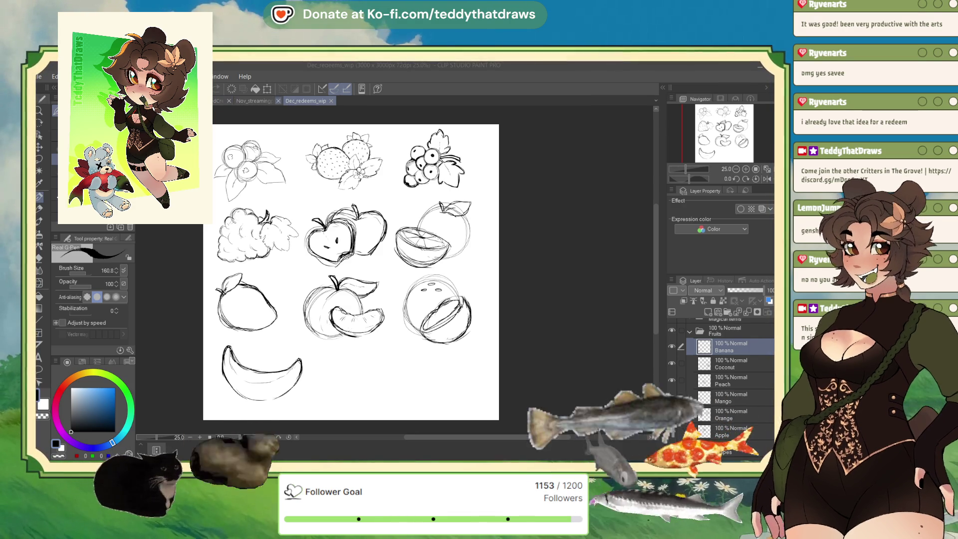
# - Cycle past Nov_streamingpanel_wip and the half-body drawing back to the December redeems canvas
pyautogui.hotkey('ctrl', 'shift', 'Tab')
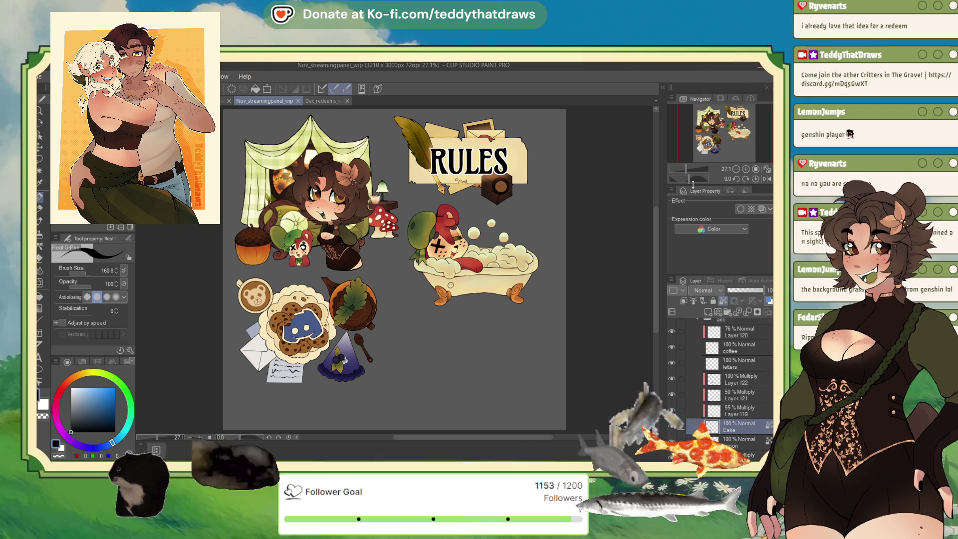
pyautogui.hotkey('ctrl', 'shift', 'Tab')
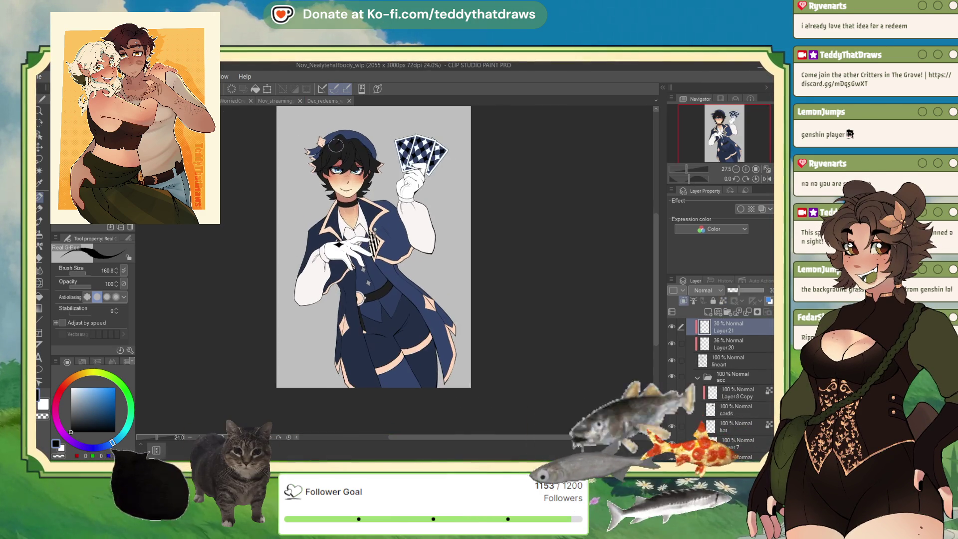
pyautogui.hotkey('ctrl', 'shift', 'Tab')
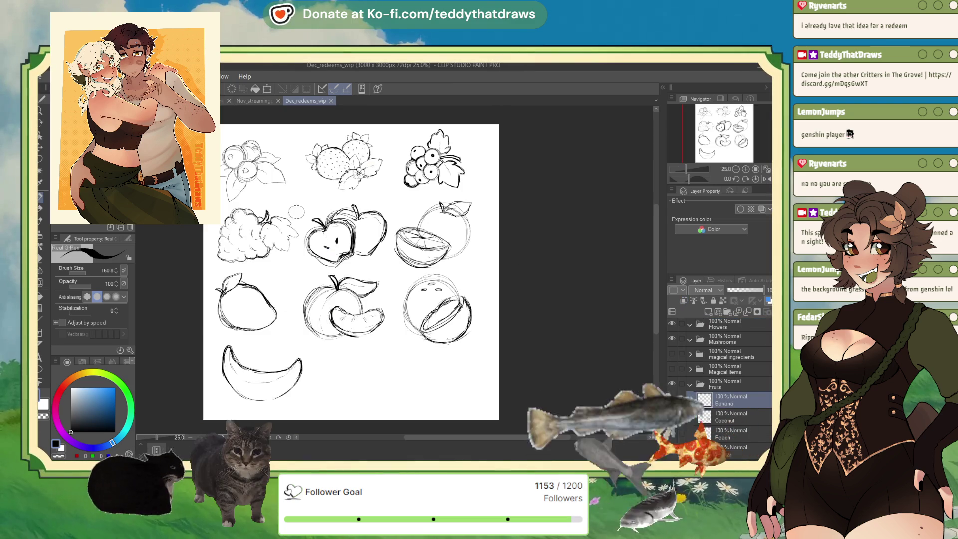
pyautogui.hscroll(2, 279, 192)
# - Hide and collapse the Fruits folder and reveal the Magical Items sketches
pyautogui.click(689, 384)
pyautogui.click(671, 413)
pyautogui.click(732, 402)
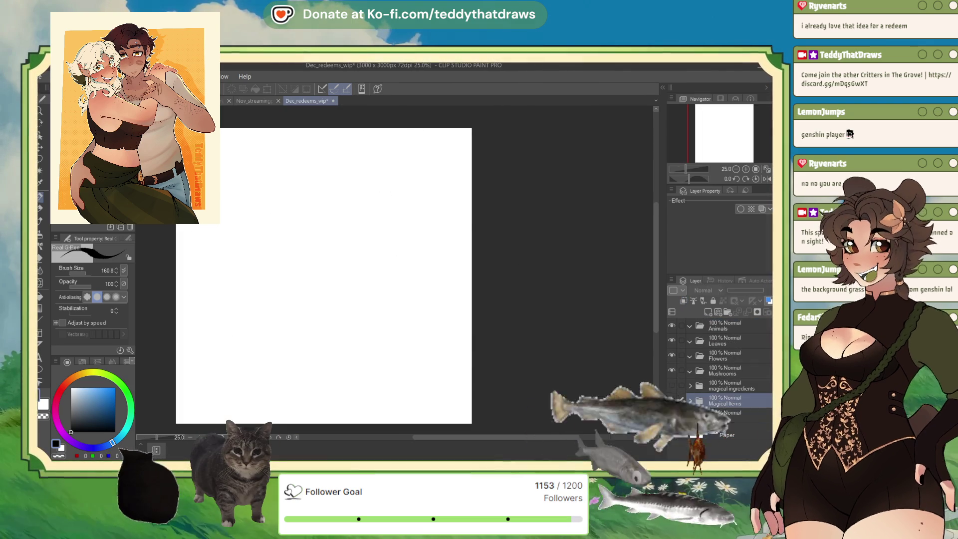
pyautogui.click(671, 399)
pyautogui.scroll(1, 270, 209)
pyautogui.scroll(1, 270, 208)
pyautogui.scroll(-2, 300, 199)
pyautogui.scroll(1, 343, 196)
pyautogui.click(672, 385)
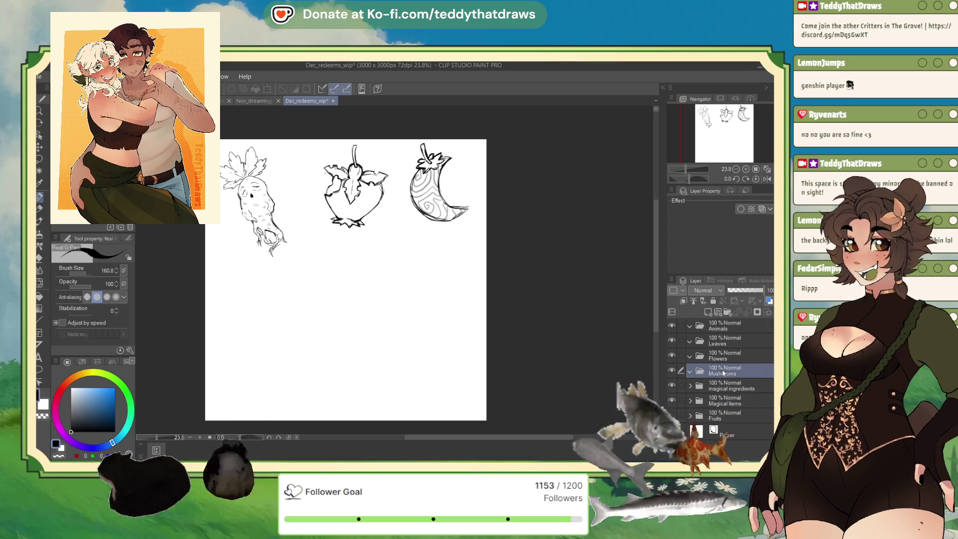
pyautogui.click(672, 384)
# - Toggle the mandrake and magical ingredients visibility, restoring the mandrake with undo
pyautogui.click(715, 370)
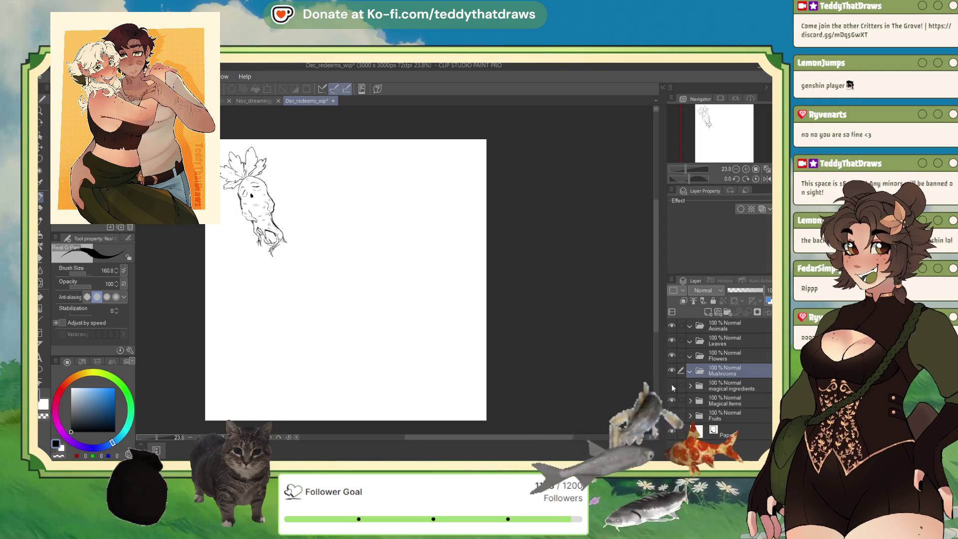
pyautogui.click(672, 400)
pyautogui.click(672, 384)
pyautogui.click(728, 385)
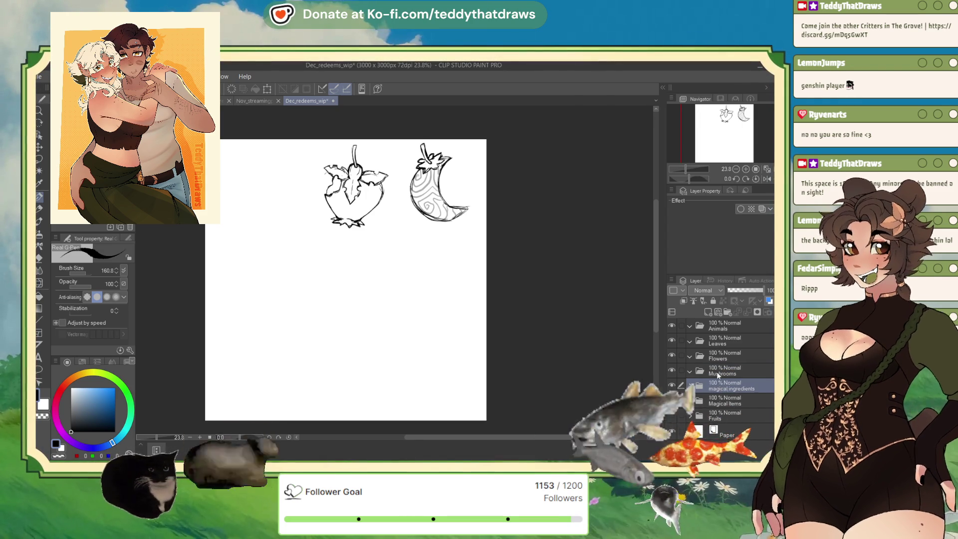
pyautogui.scroll(2, 478, 190)
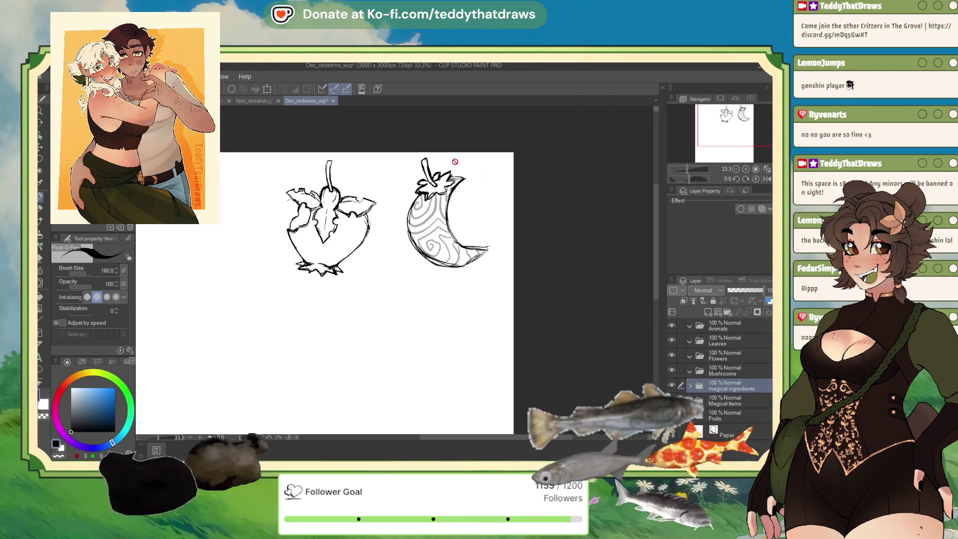
pyautogui.scroll(-2, 449, 240)
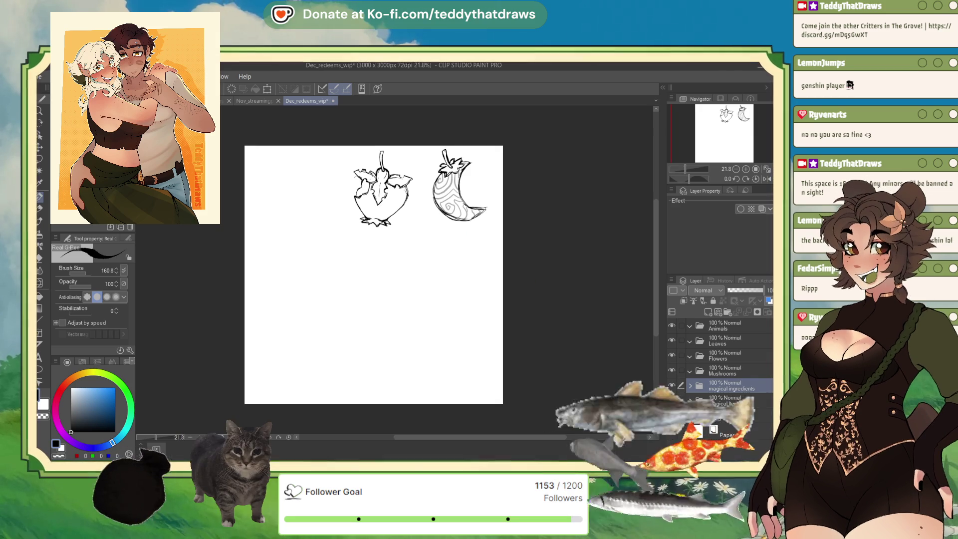
pyautogui.hotkey('ctrl', 'z')
# - Drag the mandrake layer into the magical ingredients folder
pyautogui.click(722, 415)
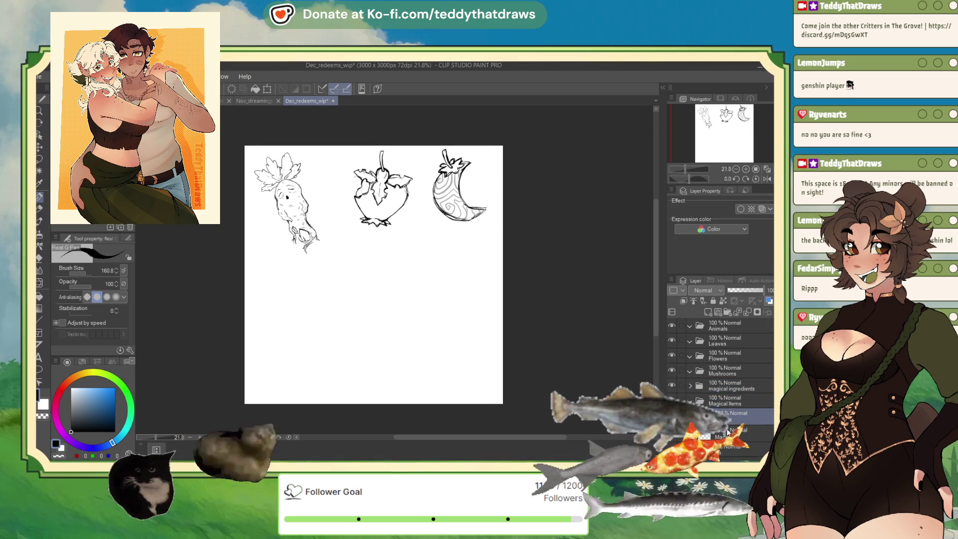
pyautogui.moveTo(742, 387); pyautogui.dragTo(742, 386)
pyautogui.click(707, 385)
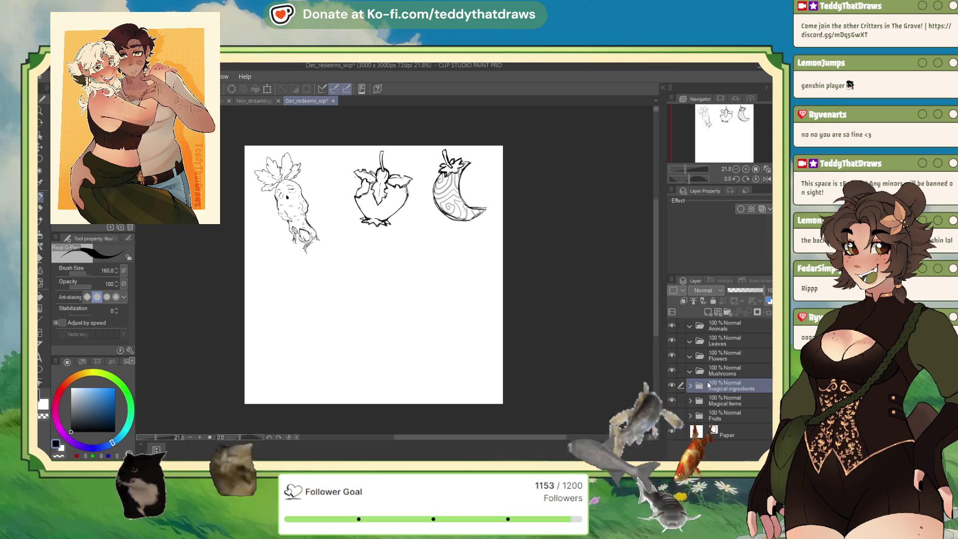
pyautogui.scroll(5, 384, 179)
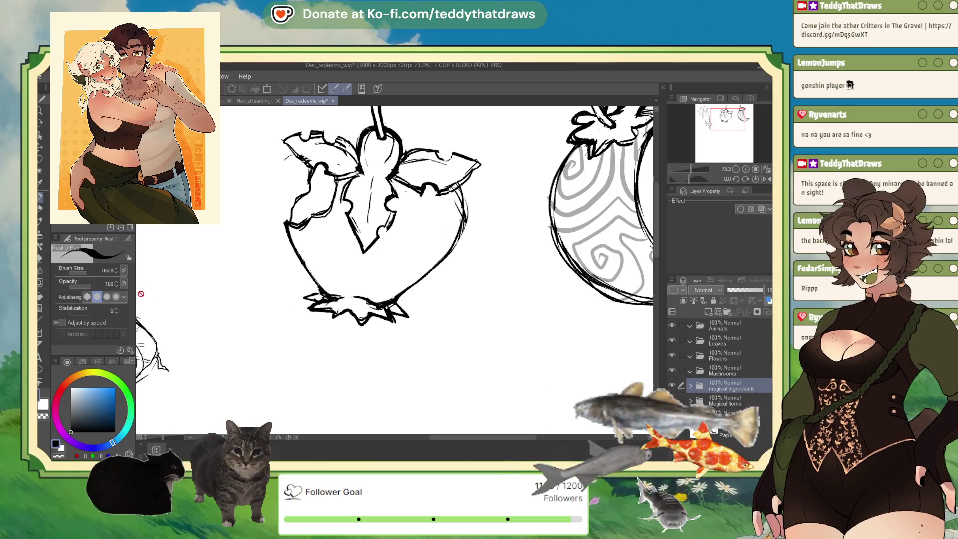
pyautogui.scroll(-3, 231, 280)
pyautogui.scroll(-1, 442, 259)
pyautogui.scroll(1, 434, 259)
pyautogui.scroll(2, 363, 215)
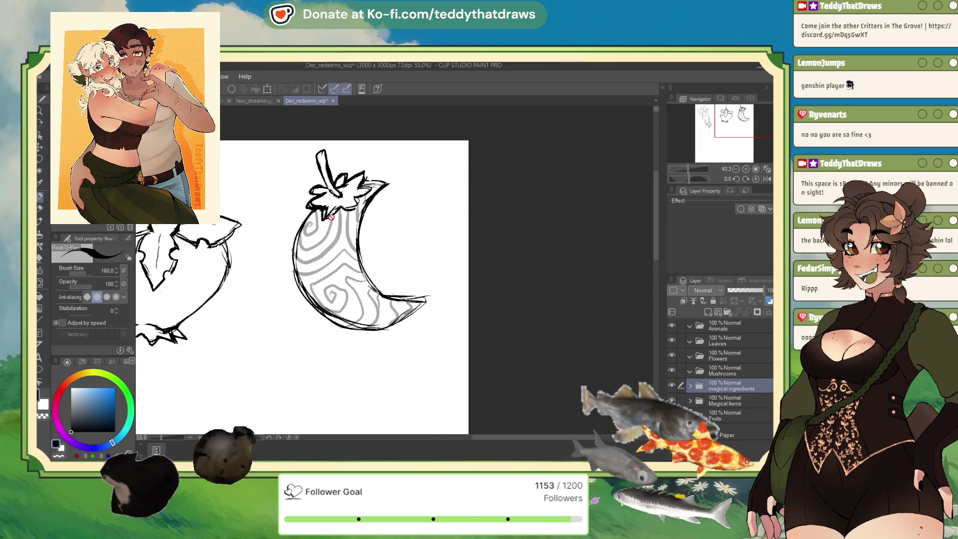
# - Expand the magical ingredients folder and reposition the Mandrake and Star Fruit sketches with free transform
pyautogui.scroll(-2, 363, 215)
pyautogui.scroll(-2, 496, 250)
pyautogui.scroll(1, 412, 266)
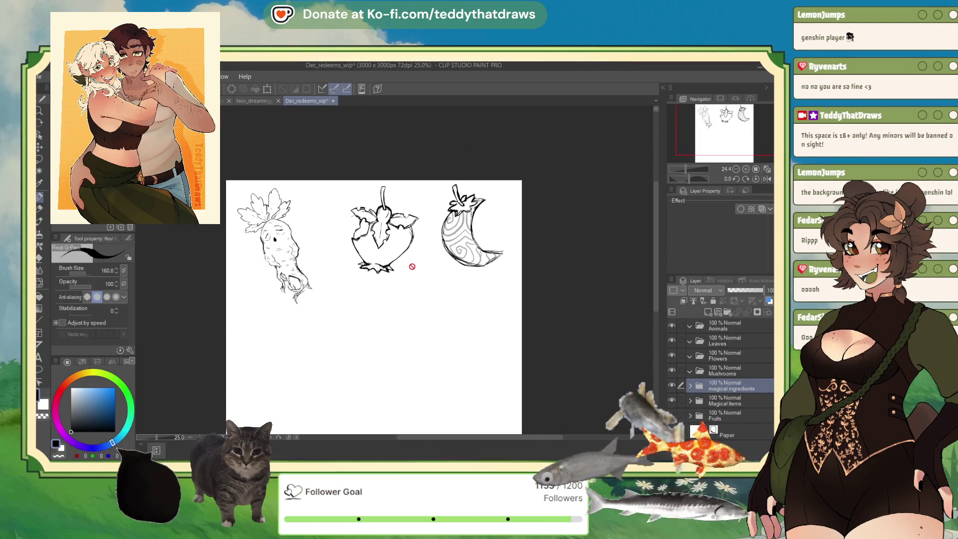
pyautogui.click(689, 385)
pyautogui.click(732, 437)
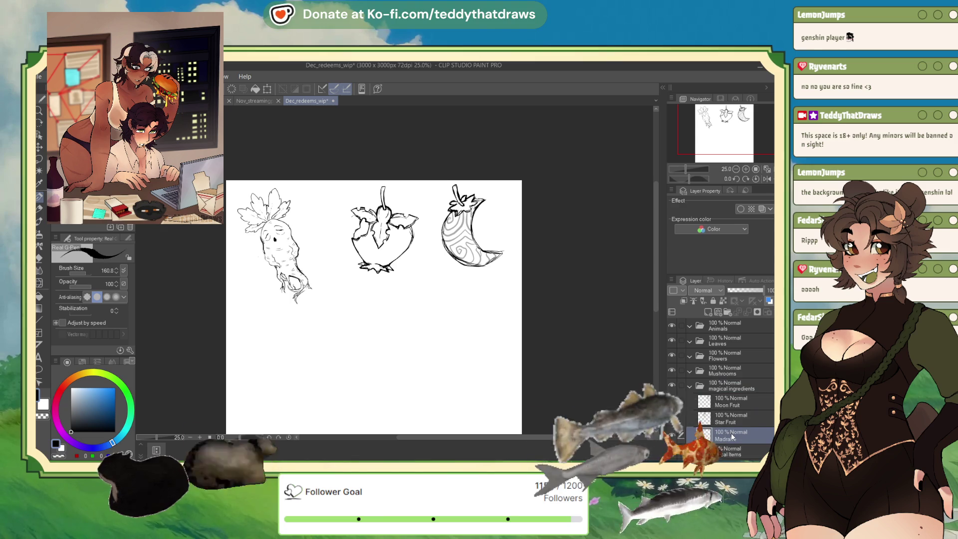
pyautogui.hotkey('ctrl', 't')
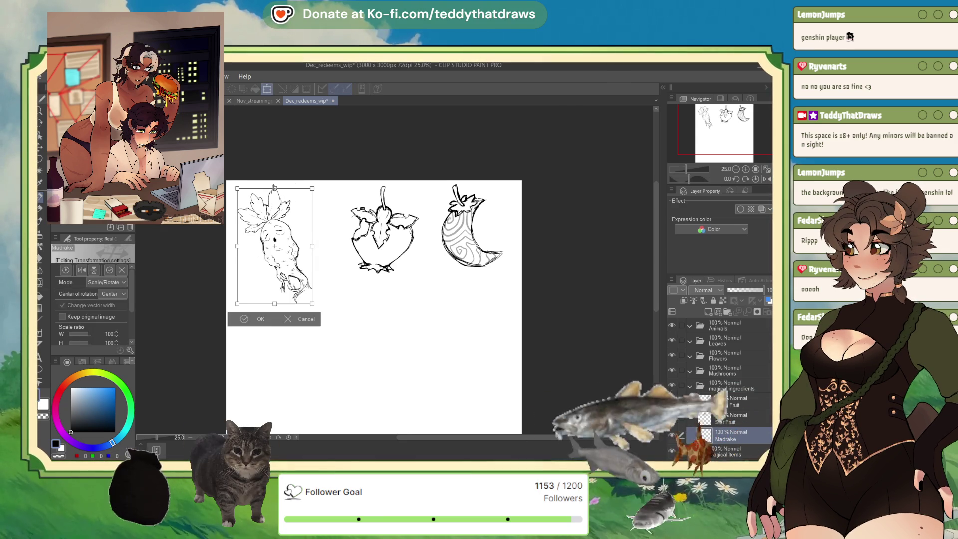
pyautogui.press('Return')
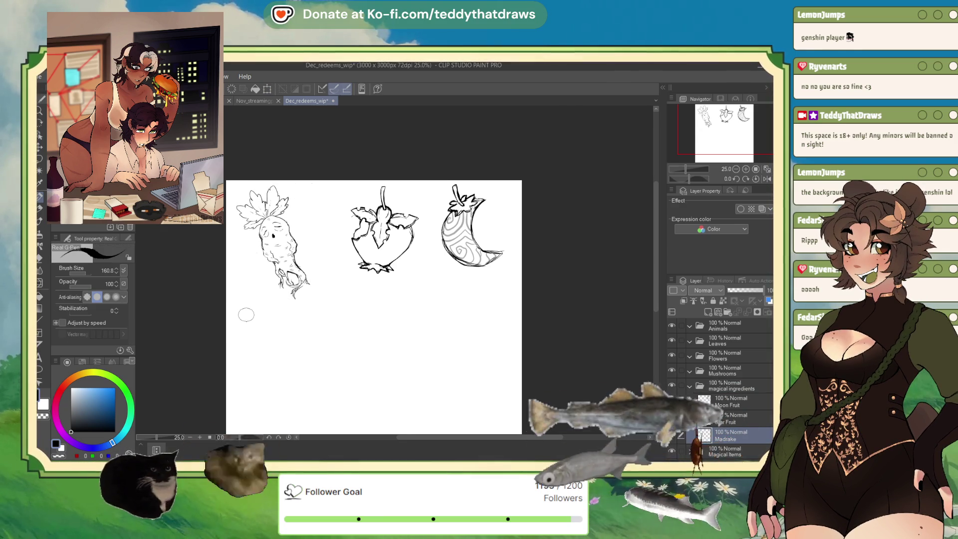
pyautogui.click(727, 419)
pyautogui.hotkey('ctrl', 't')
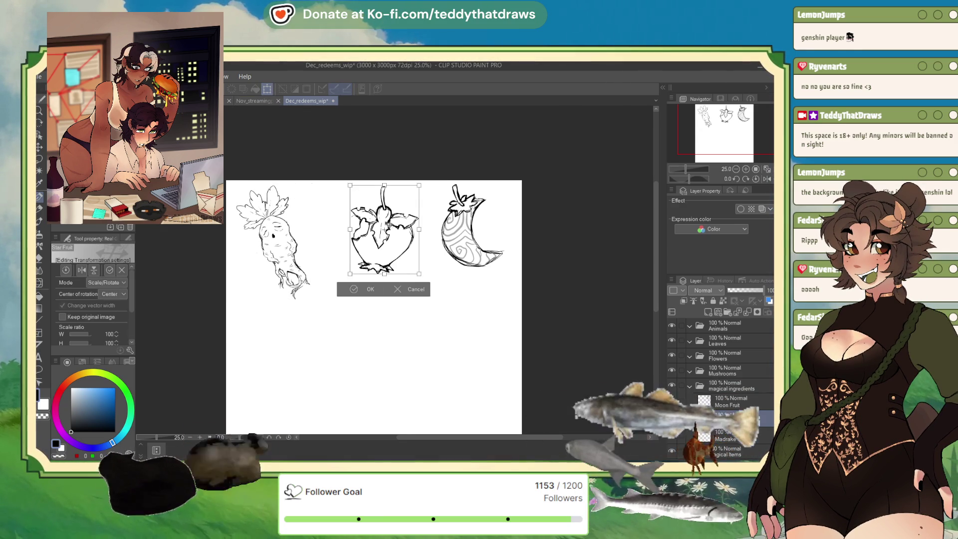
pyautogui.press('Return')
# - Collapse and hide the magical ingredients folder, leaving a blank white page
pyautogui.scroll(-2, 352, 316)
pyautogui.scroll(-2, 352, 316)
pyautogui.scroll(1, 351, 315)
pyautogui.click(690, 385)
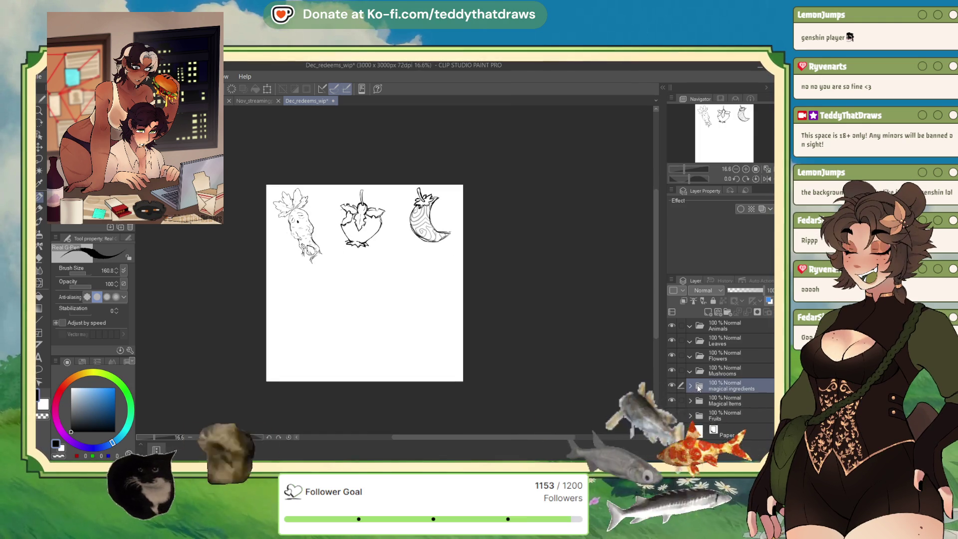
pyautogui.click(672, 386)
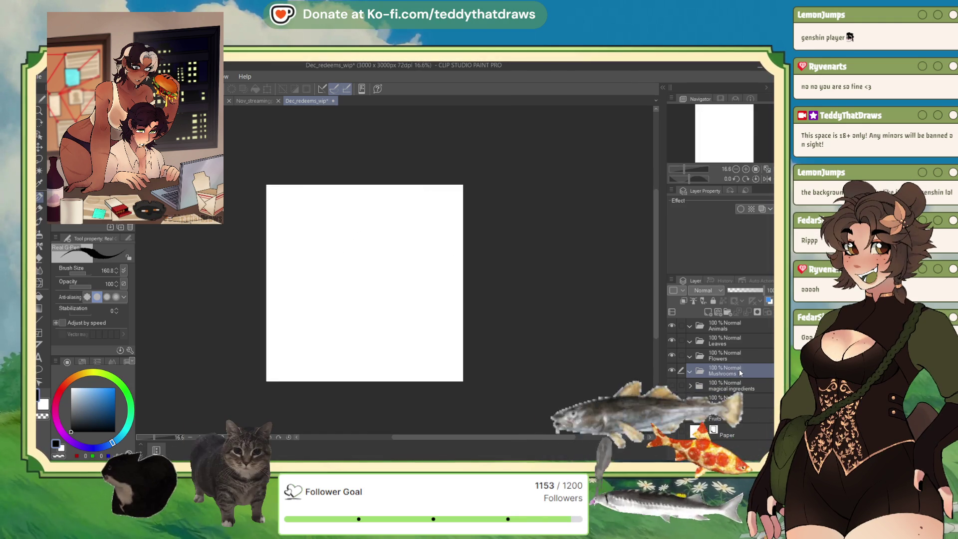
pyautogui.click(746, 327)
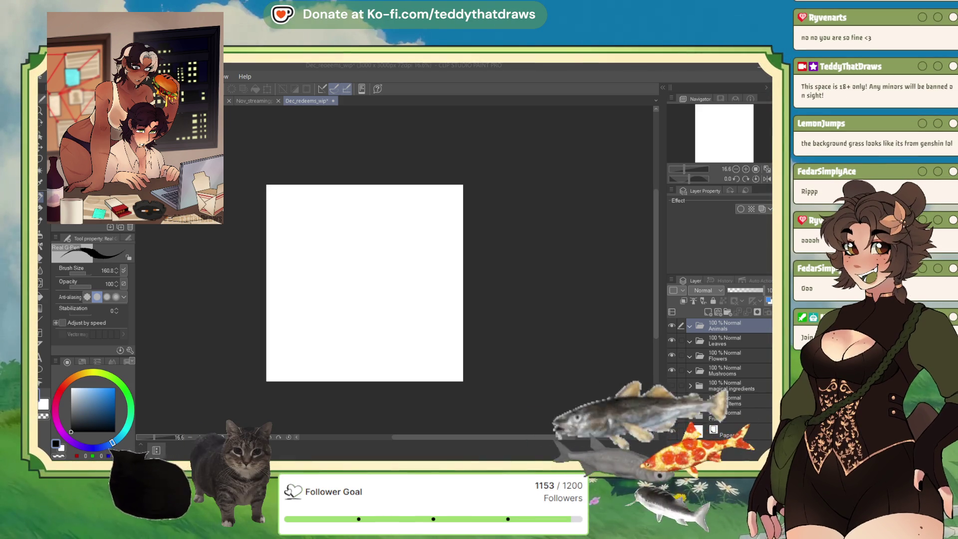
pyautogui.click(726, 387)
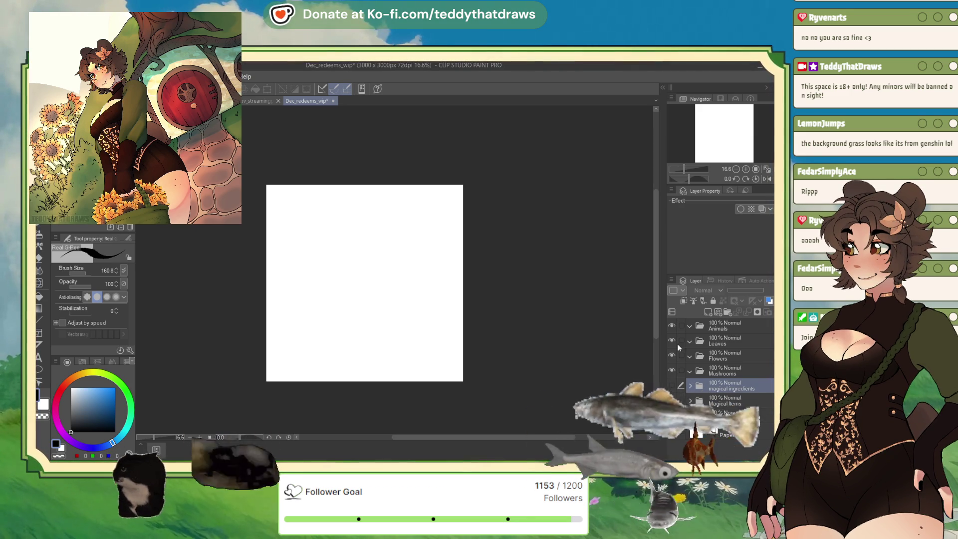
pyautogui.hotkey('ctrl', 'Tab')
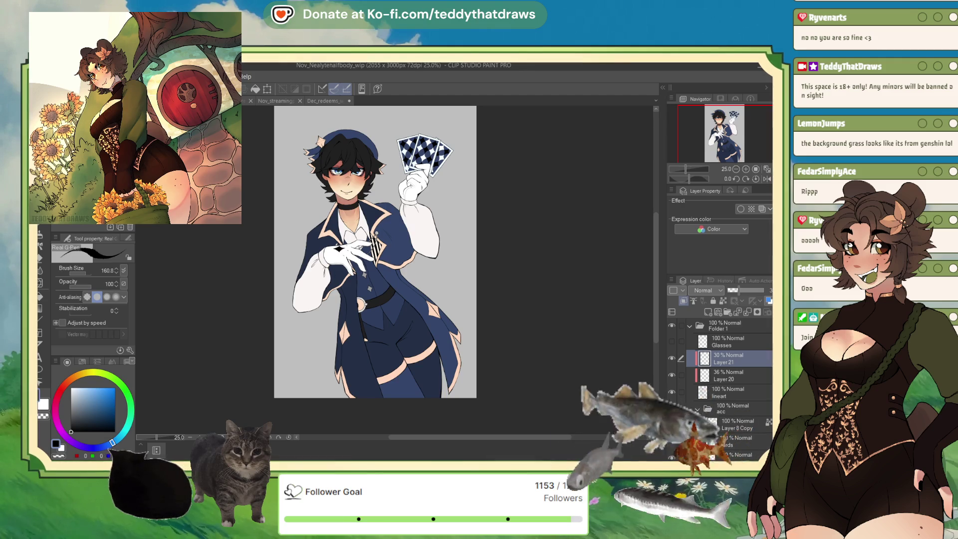
pyautogui.hotkey('ctrl', 'Tab')
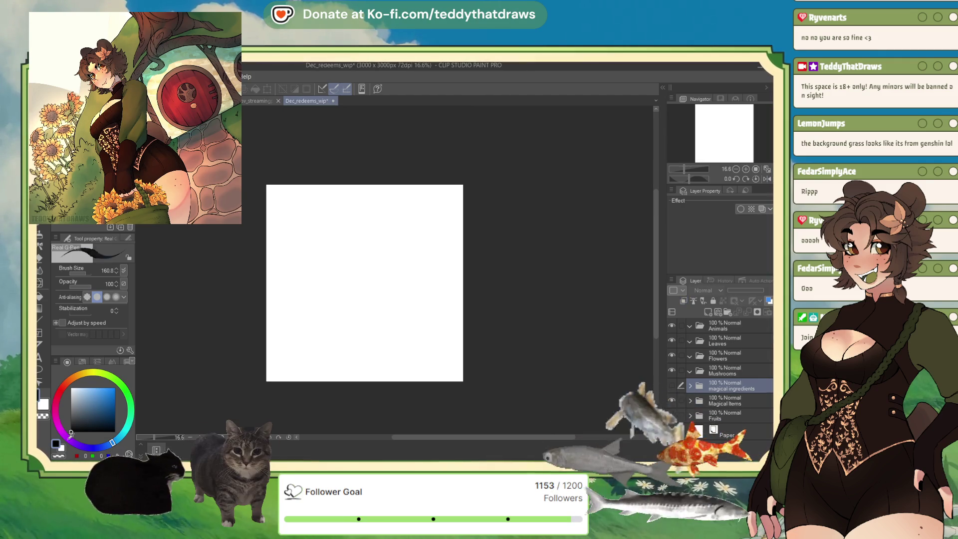
pyautogui.hotkey('ctrl', 's')
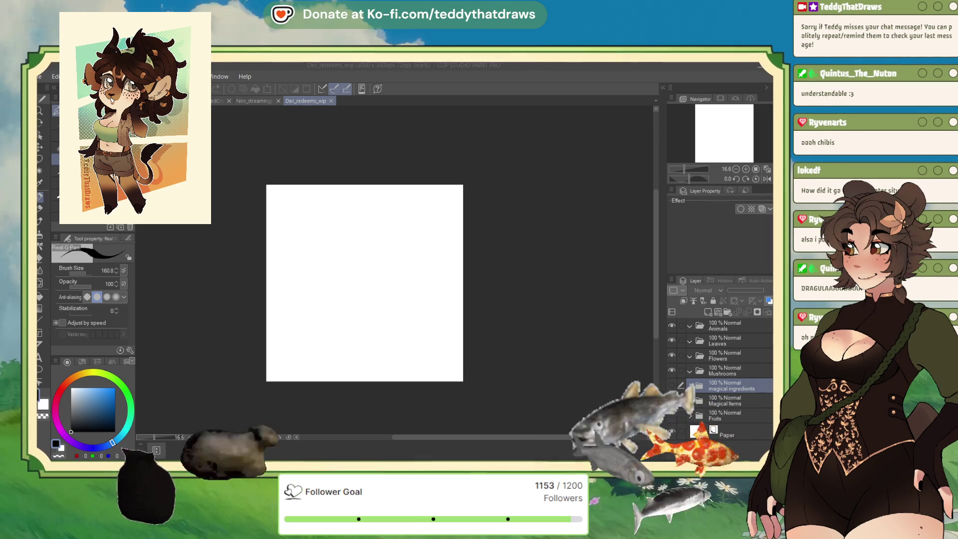
pyautogui.hotkey('ctrl', 'v')
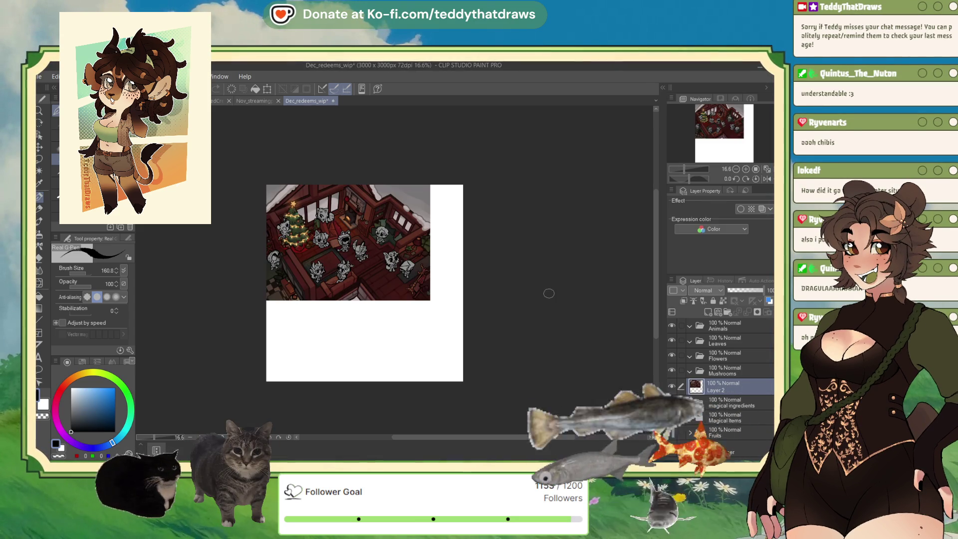
# - Zoom in and out on the pasted cabin scene on Layer 2 to inspect it
pyautogui.scroll(2, 487, 293)
pyautogui.scroll(2, 524, 225)
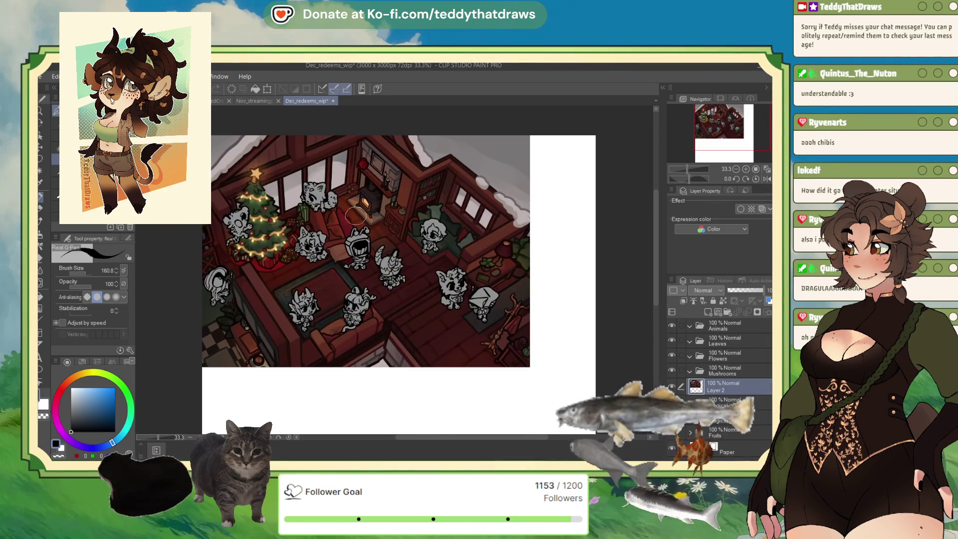
pyautogui.scroll(2, 385, 221)
pyautogui.scroll(-2, 386, 221)
pyautogui.scroll(2, 422, 201)
pyautogui.scroll(1, 423, 200)
pyautogui.scroll(1, 423, 200)
pyautogui.scroll(-1, 350, 225)
pyautogui.scroll(1, 329, 232)
pyautogui.scroll(-2, 329, 232)
pyautogui.scroll(1, 258, 133)
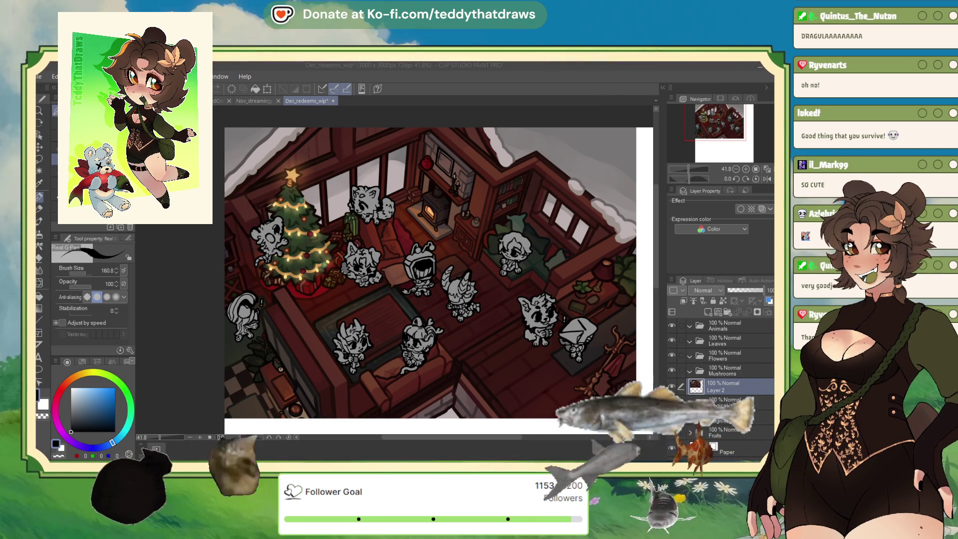
pyautogui.scroll(-2, 439, 272)
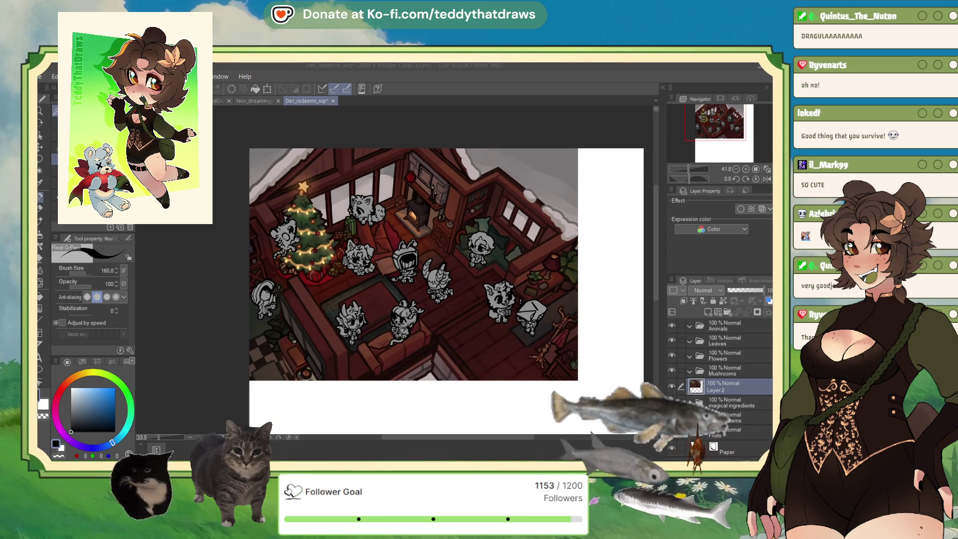
pyautogui.scroll(4, 439, 272)
pyautogui.scroll(2, 260, 299)
pyautogui.scroll(2, 259, 299)
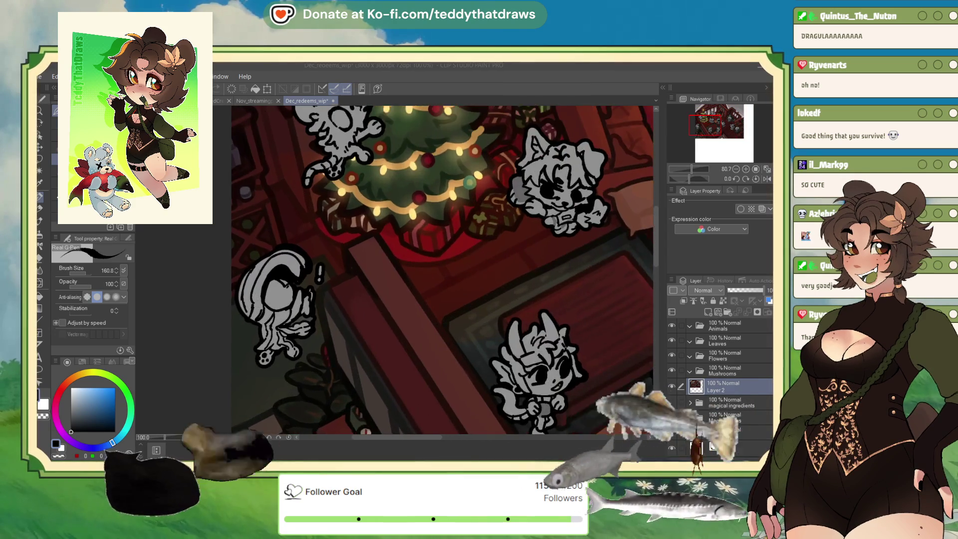
pyautogui.scroll(2, 259, 300)
pyautogui.scroll(-2, 429, 272)
pyautogui.scroll(-2, 429, 272)
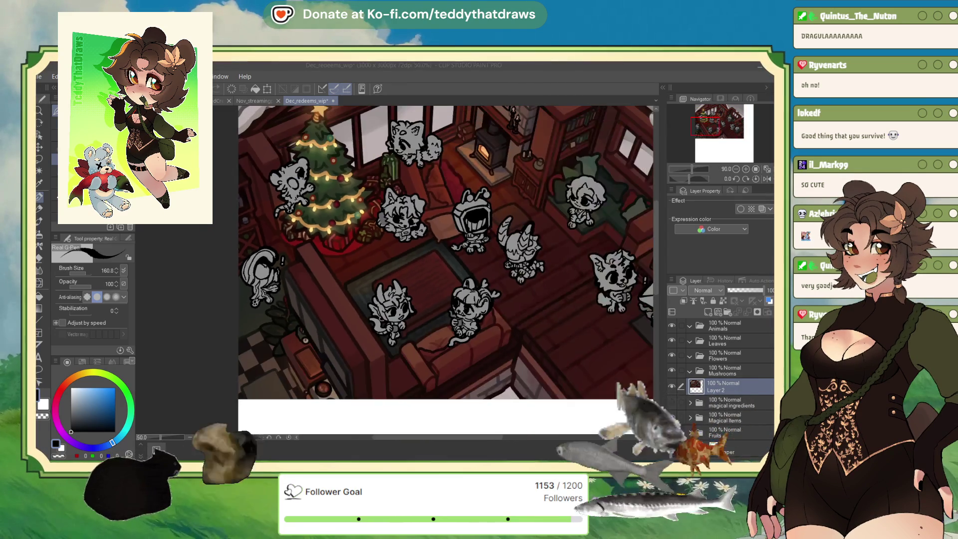
pyautogui.scroll(-1, 429, 272)
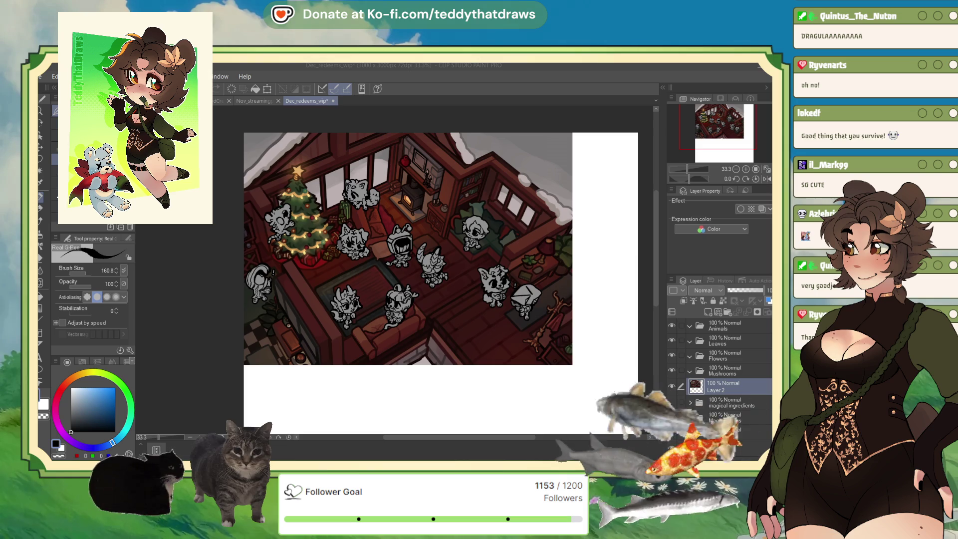
pyautogui.scroll(1, 280, 199)
pyautogui.scroll(2, 279, 200)
pyautogui.scroll(1, 280, 199)
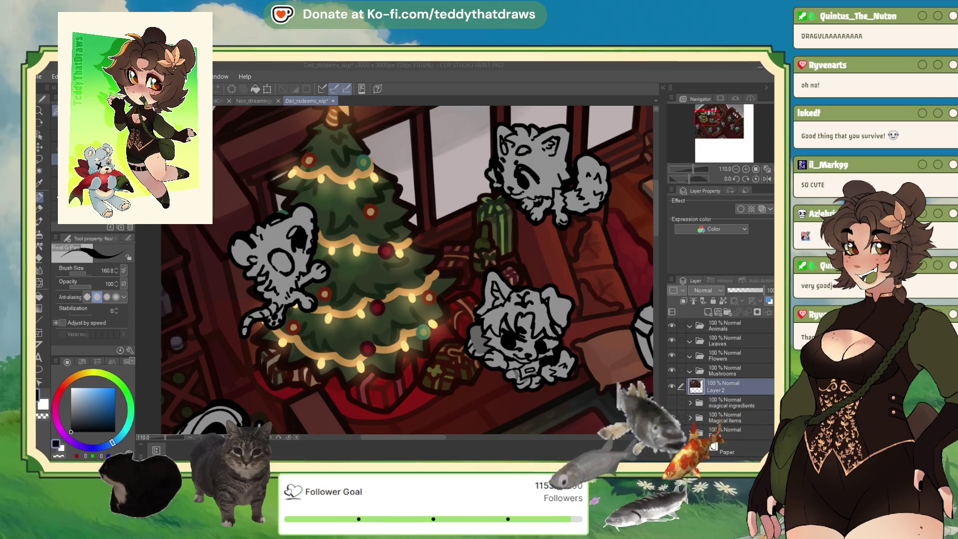
pyautogui.scroll(-2, 406, 269)
pyautogui.scroll(-1, 407, 270)
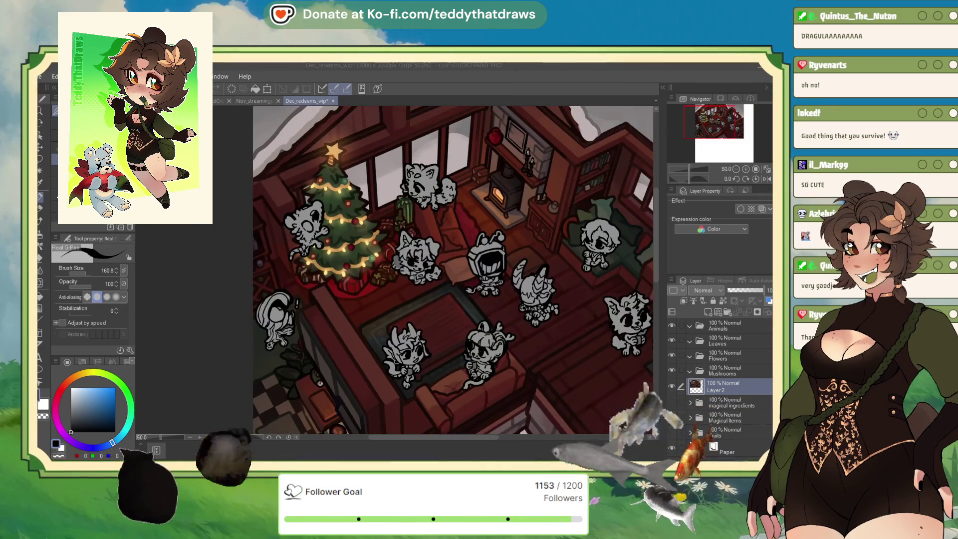
pyautogui.scroll(-1, 444, 279)
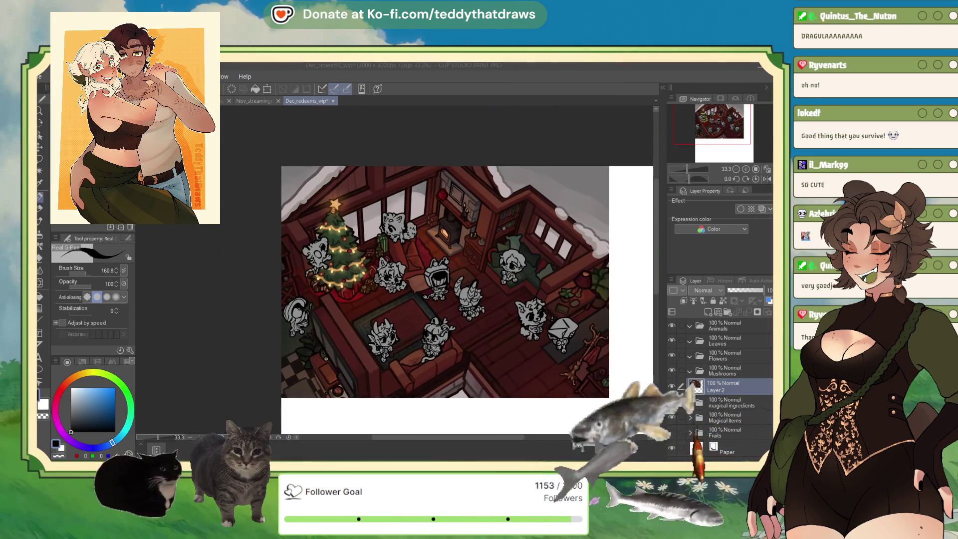
pyautogui.scroll(1, 433, 269)
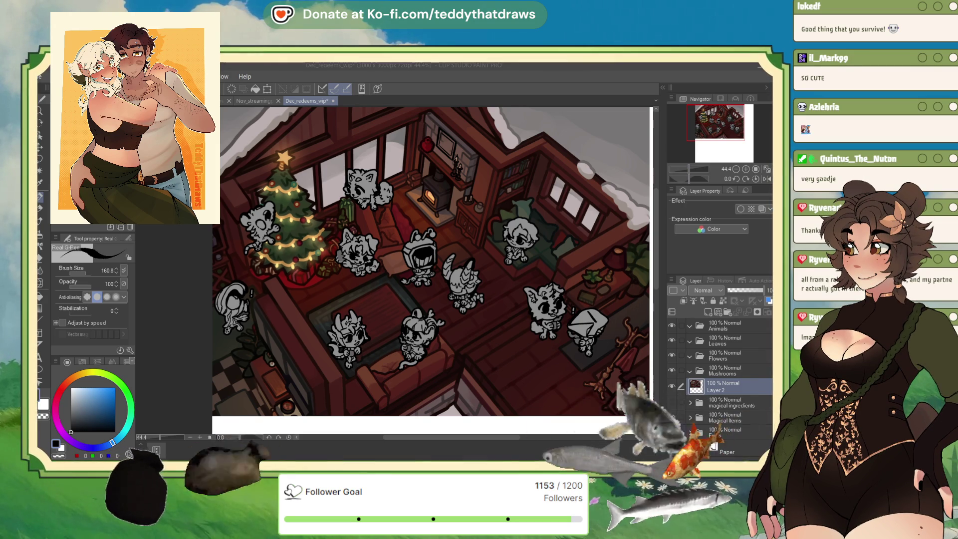
pyautogui.hotkey('ctrl', '-')
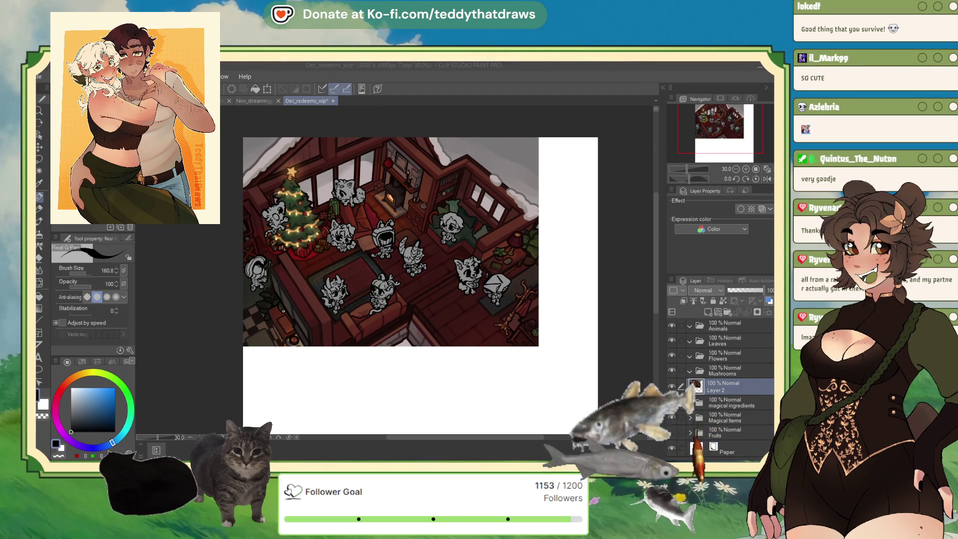
pyautogui.scroll(3, 250, 218)
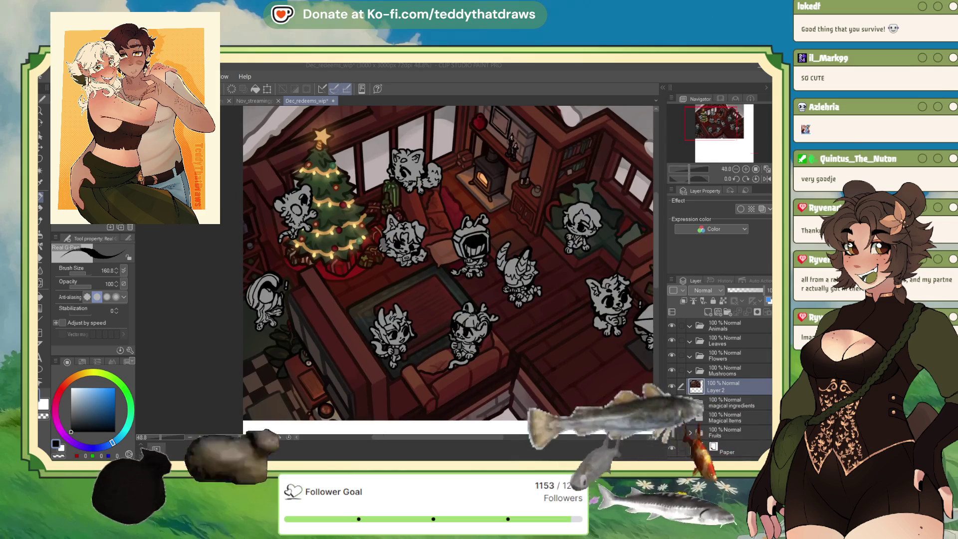
pyautogui.scroll(2, 250, 218)
pyautogui.scroll(1, 250, 218)
pyautogui.scroll(-3, 250, 218)
pyautogui.scroll(-1, 250, 217)
pyautogui.scroll(-1, 462, 277)
pyautogui.scroll(1, 461, 277)
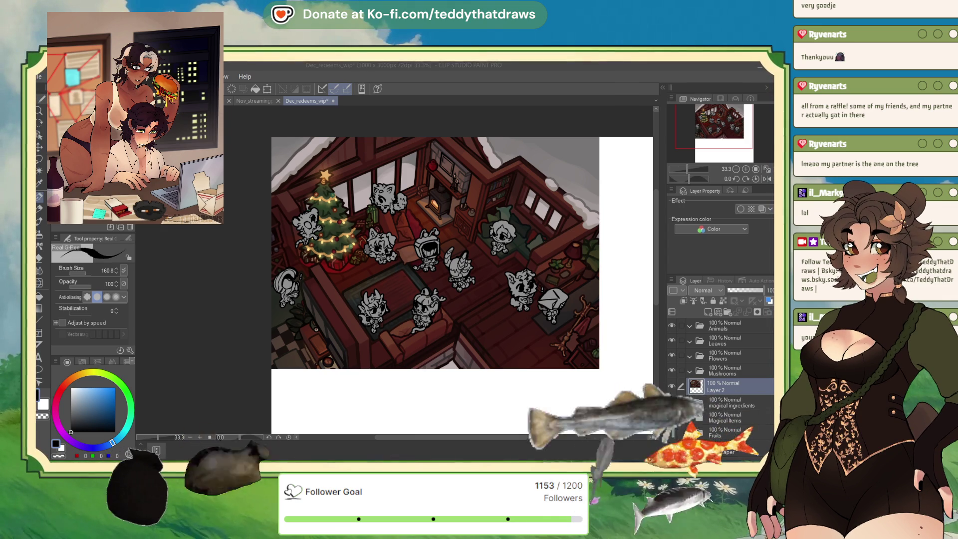
pyautogui.scroll(2, 272, 234)
pyautogui.scroll(2, 309, 199)
pyautogui.scroll(1, 309, 200)
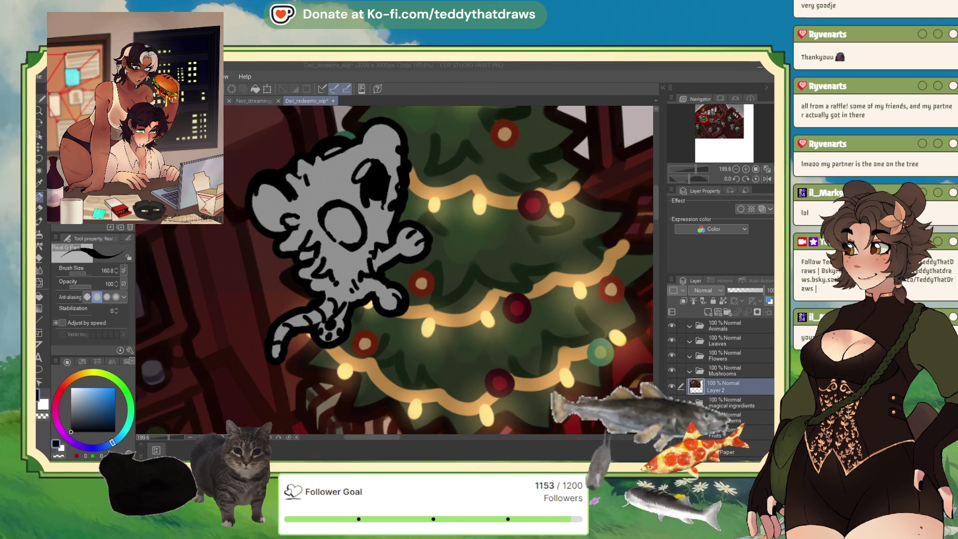
pyautogui.scroll(-1, 439, 269)
pyautogui.scroll(-2, 439, 270)
pyautogui.scroll(-1, 439, 269)
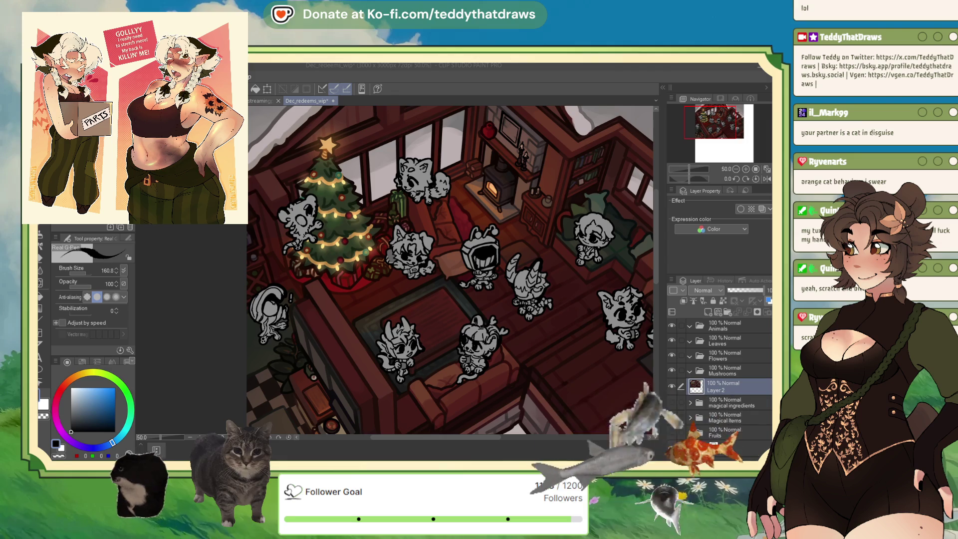
pyautogui.hotkey('ctrl', '-')
pyautogui.scroll(-3, 458, 171)
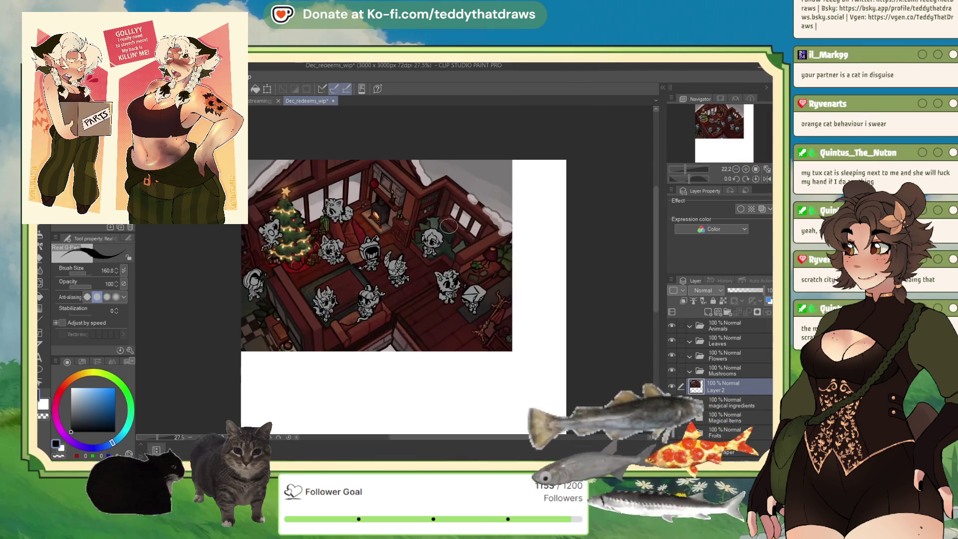
pyautogui.scroll(2, 374, 204)
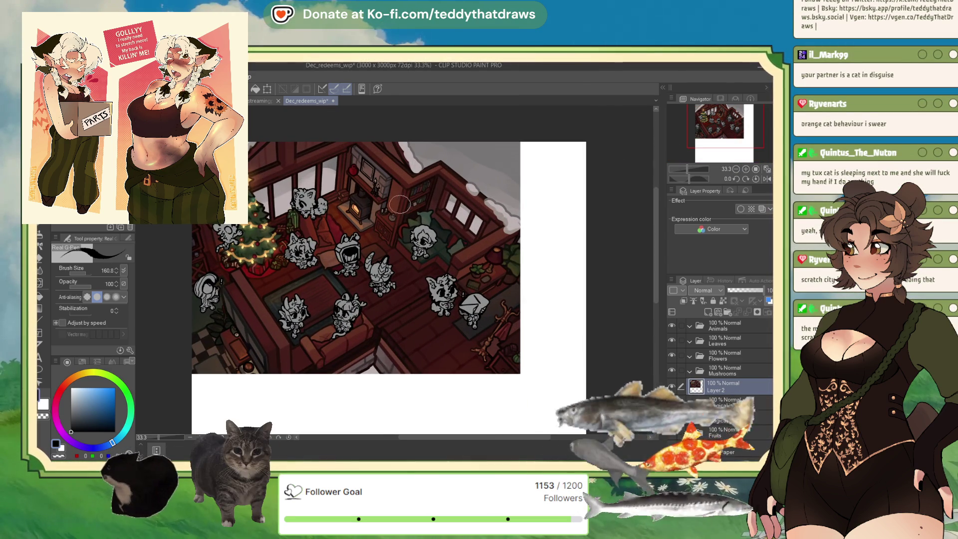
pyautogui.scroll(-3, 374, 204)
pyautogui.scroll(3, 415, 244)
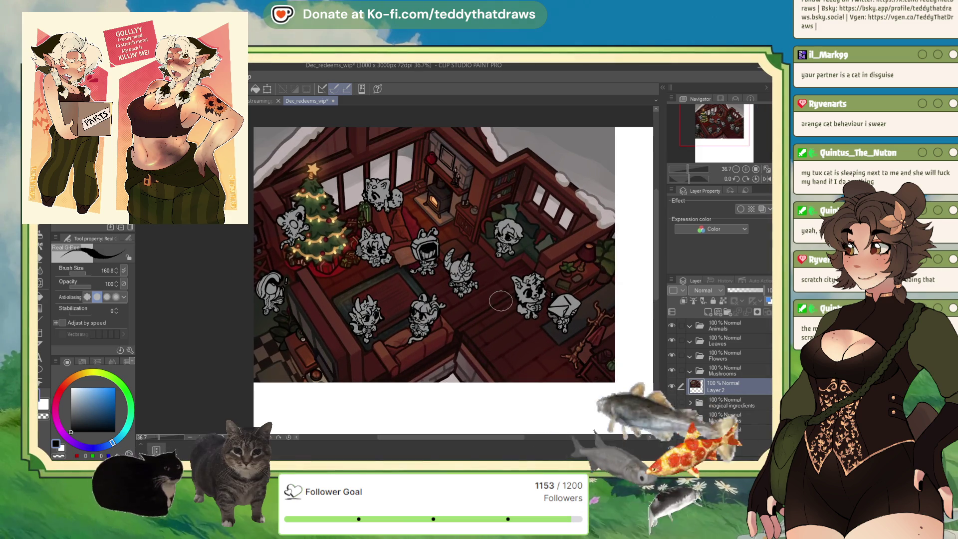
pyautogui.scroll(2, 495, 296)
pyautogui.scroll(1, 524, 264)
pyautogui.scroll(1, 553, 230)
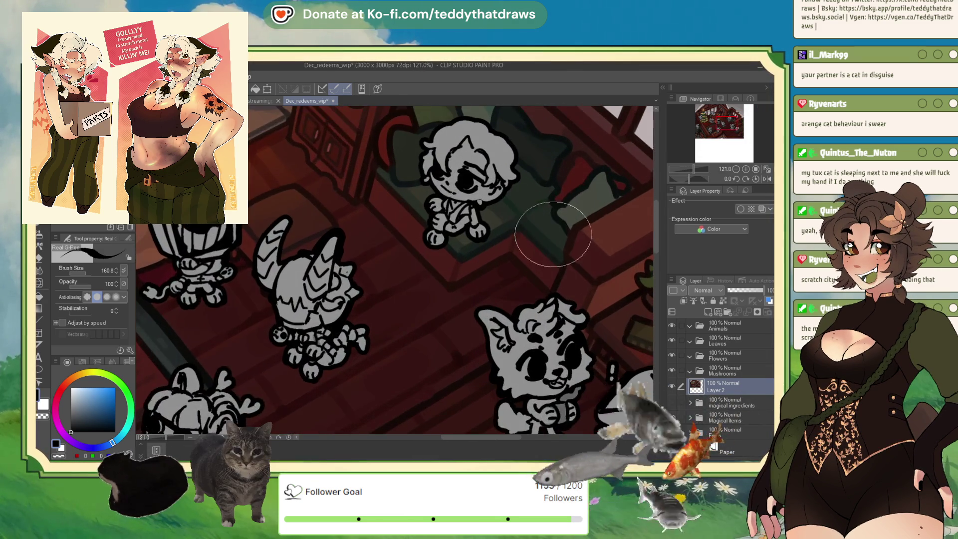
pyautogui.scroll(-2, 552, 230)
pyautogui.scroll(-1, 449, 275)
pyautogui.scroll(1, 324, 319)
pyautogui.scroll(2, 236, 362)
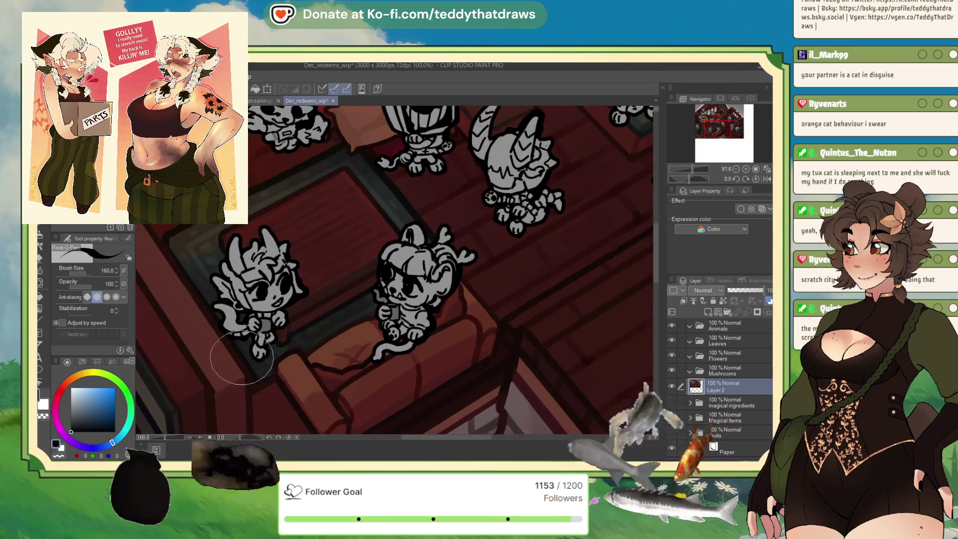
pyautogui.scroll(1, 236, 363)
pyautogui.scroll(-2, 374, 339)
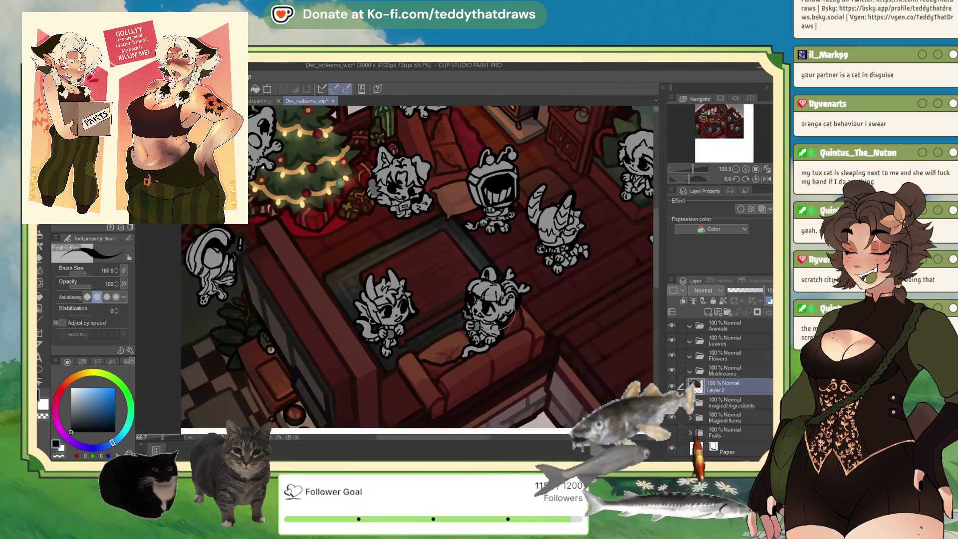
pyautogui.scroll(2, 486, 319)
pyautogui.scroll(1, 449, 320)
pyautogui.scroll(-2, 395, 321)
pyautogui.scroll(3, 414, 214)
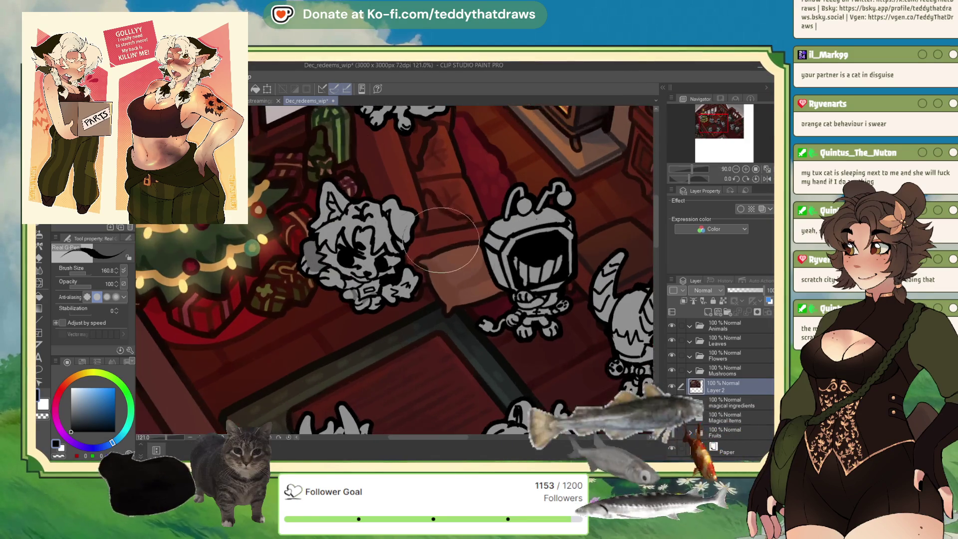
pyautogui.scroll(-3, 413, 214)
pyautogui.scroll(-1, 434, 235)
pyautogui.scroll(1, 459, 257)
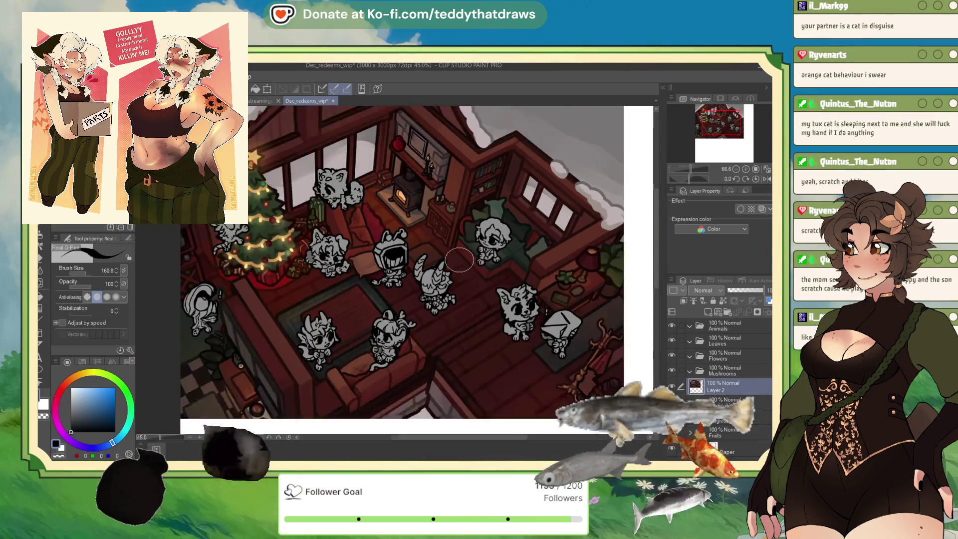
pyautogui.scroll(3, 609, 381)
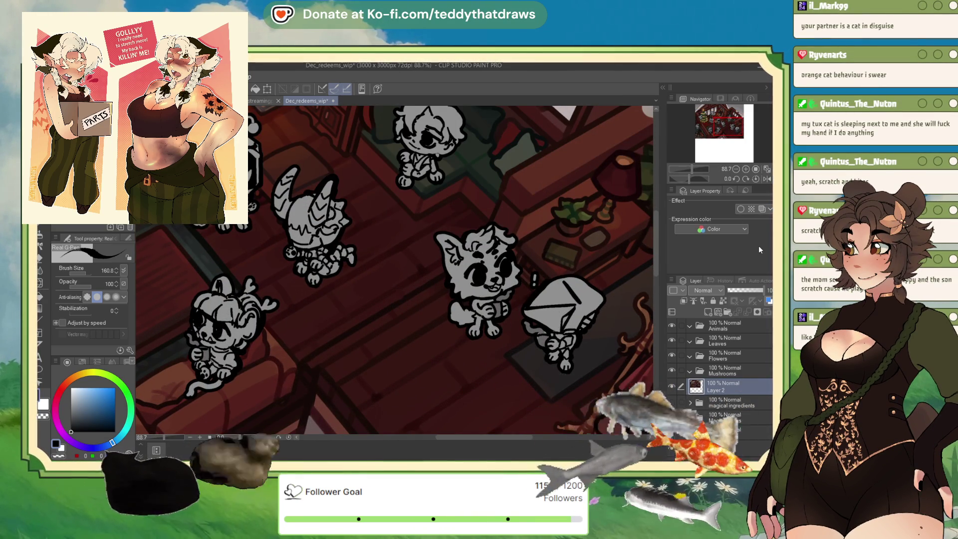
pyautogui.click(710, 384)
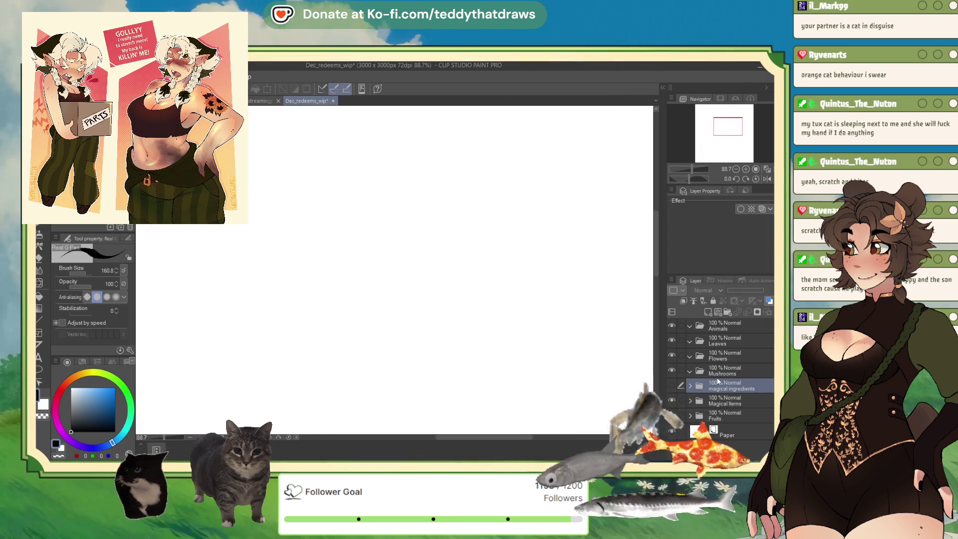
# - Show and expand magical ingredients, then add a layer named 'Phoenix Feathers' above Moon Fruit
pyautogui.click(672, 385)
pyautogui.click(691, 386)
pyautogui.click(731, 402)
pyautogui.click(708, 312)
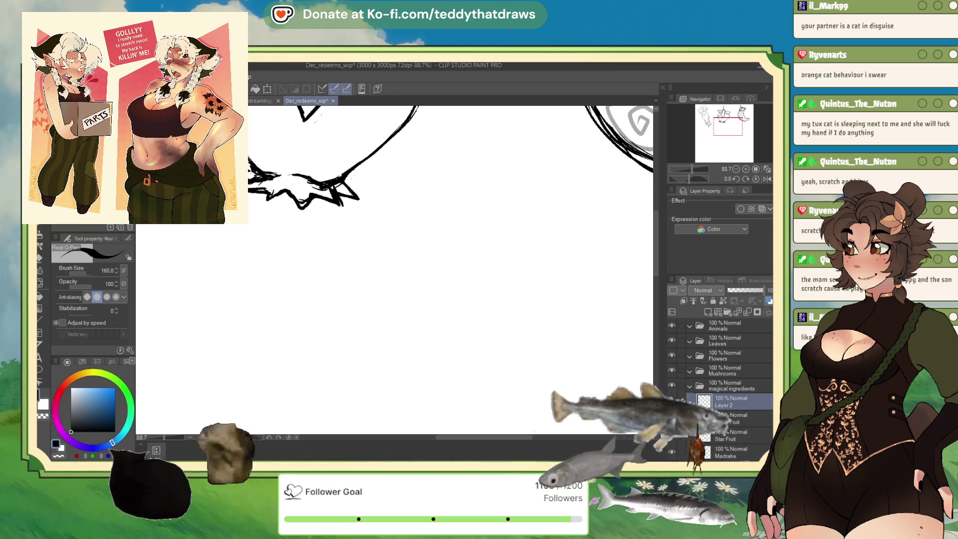
pyautogui.write('Phoenix Feathers')
pyautogui.press('Return')
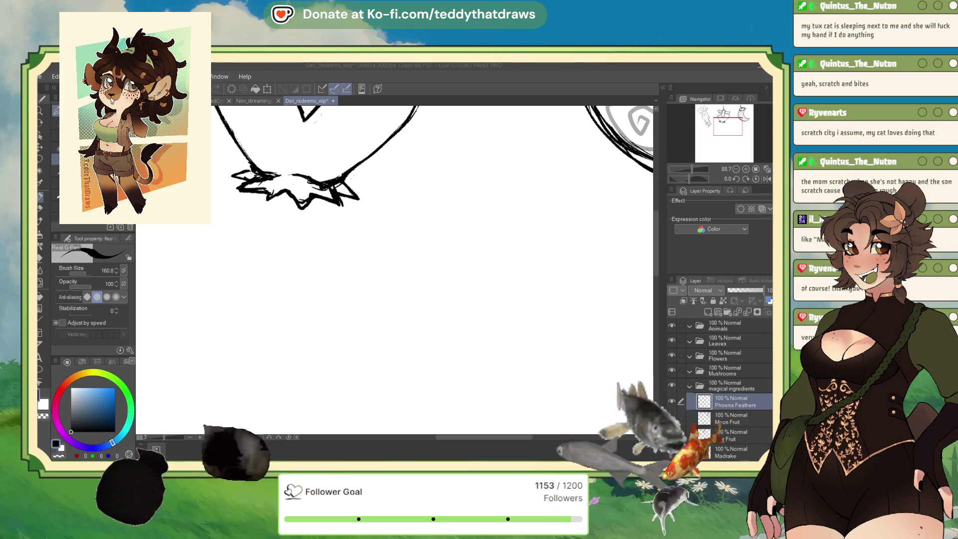
# - Zoom out and flip through the open documents, ending on Dec_Megaa_fin
pyautogui.scroll(-3, 702, 145)
pyautogui.scroll(-1, 702, 146)
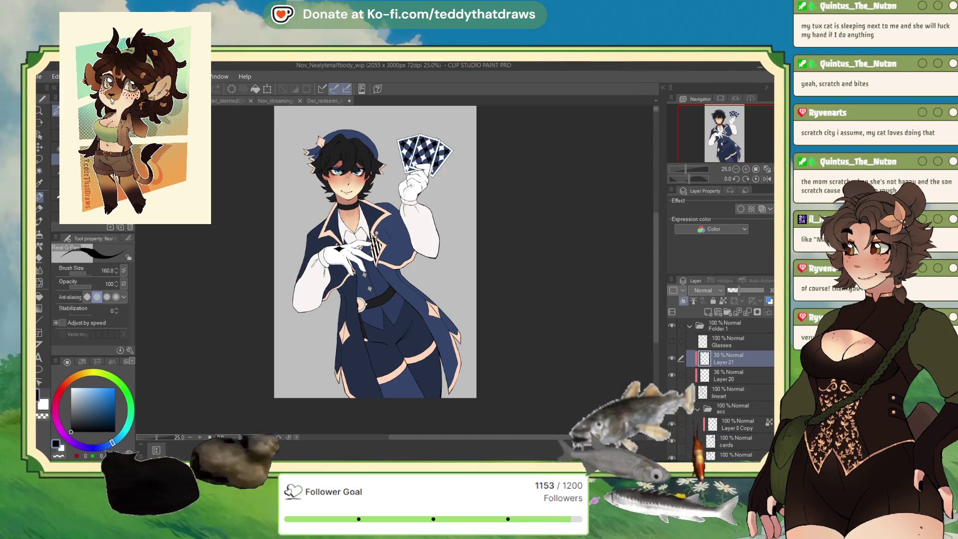
pyautogui.hotkey('ctrl', 'Tab')
pyautogui.click(221, 101)
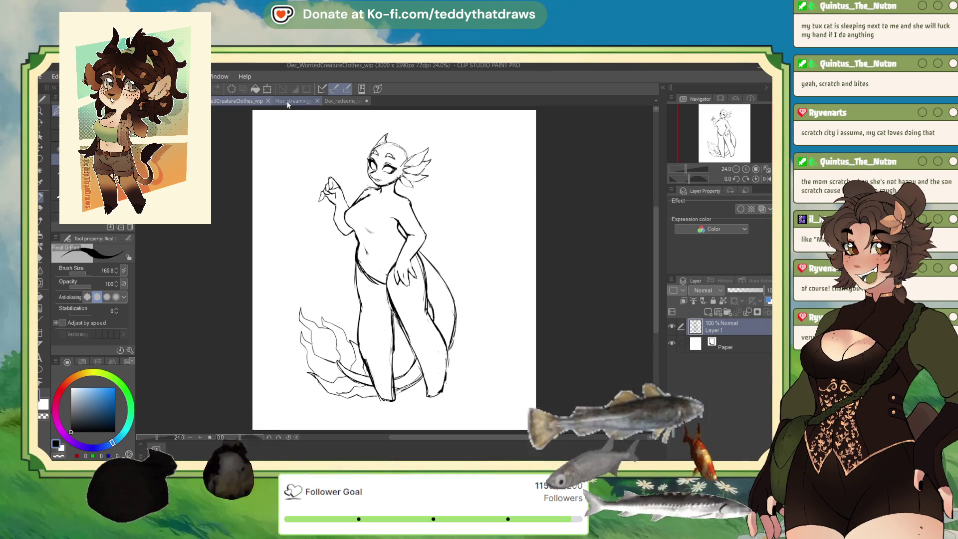
pyautogui.click(289, 101)
pyautogui.click(319, 101)
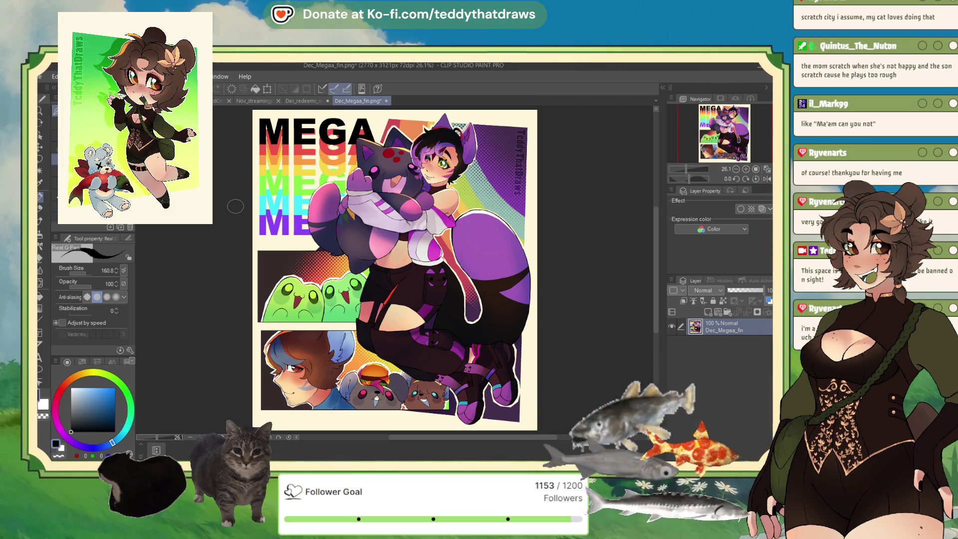
# - Return to Dec_redeems_wip, hide magical ingredients, and browse the Mushrooms, Flowers, Animals and Fruits folders
pyautogui.click(304, 101)
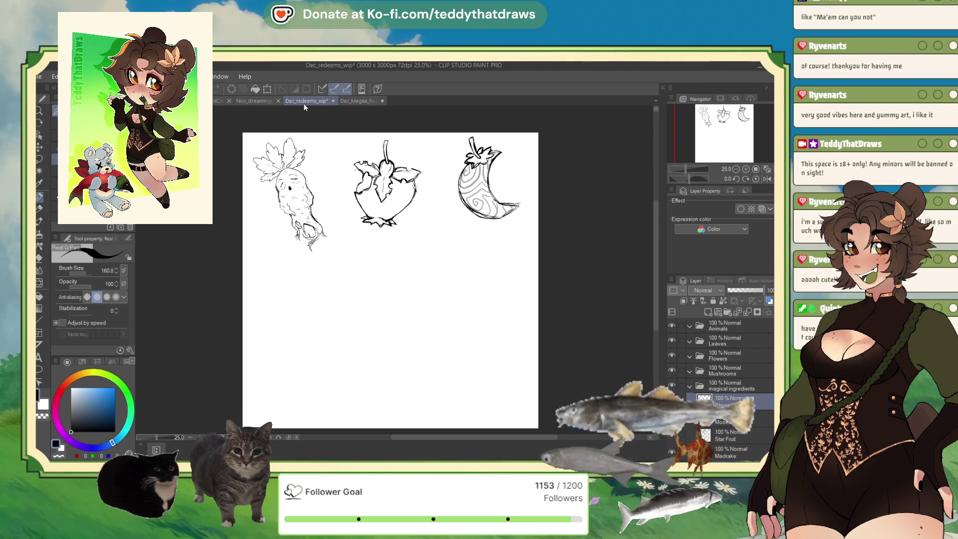
pyautogui.click(690, 385)
pyautogui.click(671, 385)
pyautogui.click(692, 402)
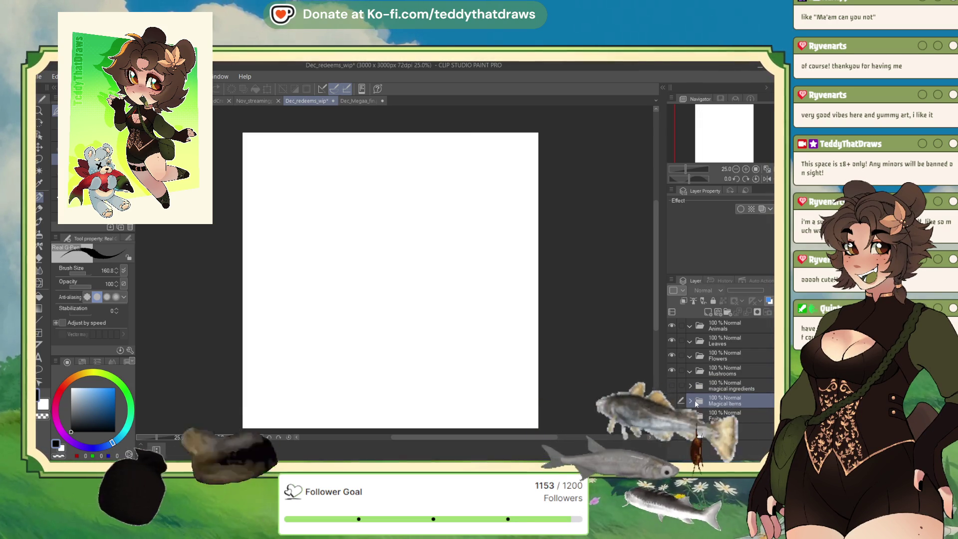
pyautogui.click(672, 415)
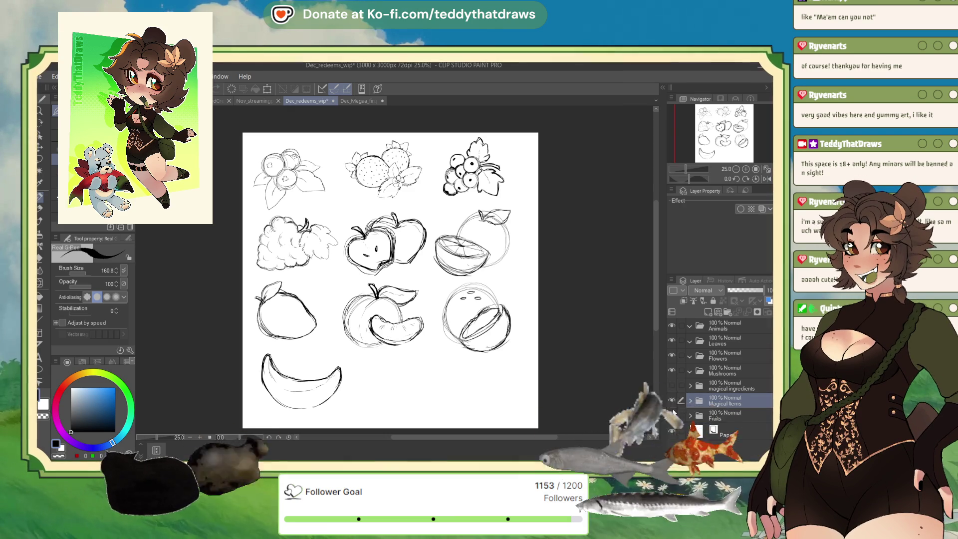
pyautogui.click(671, 415)
pyautogui.click(681, 370)
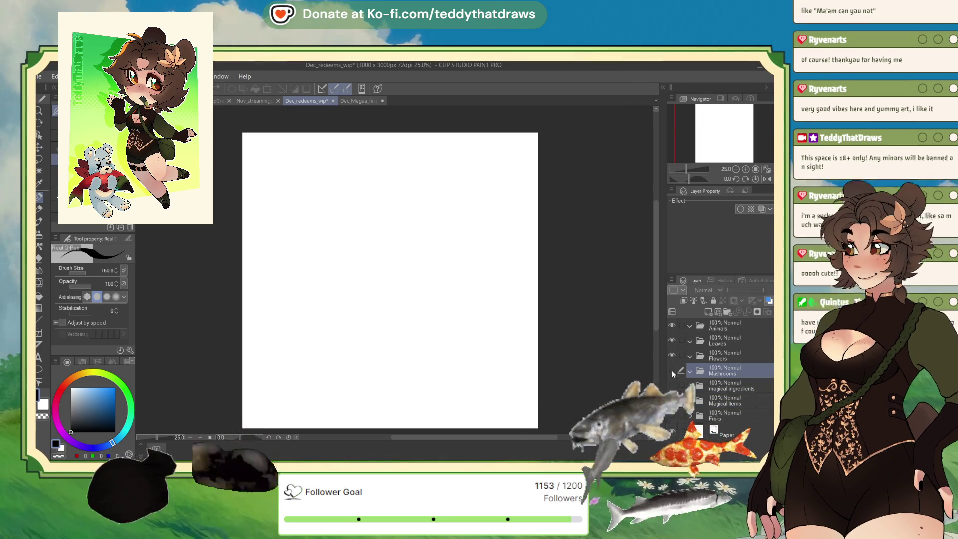
pyautogui.click(680, 355)
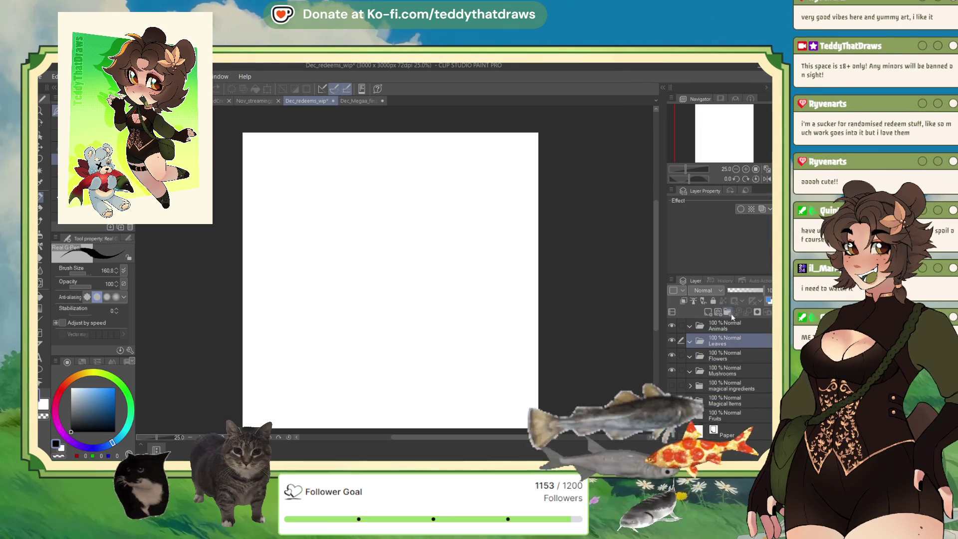
pyautogui.click(735, 322)
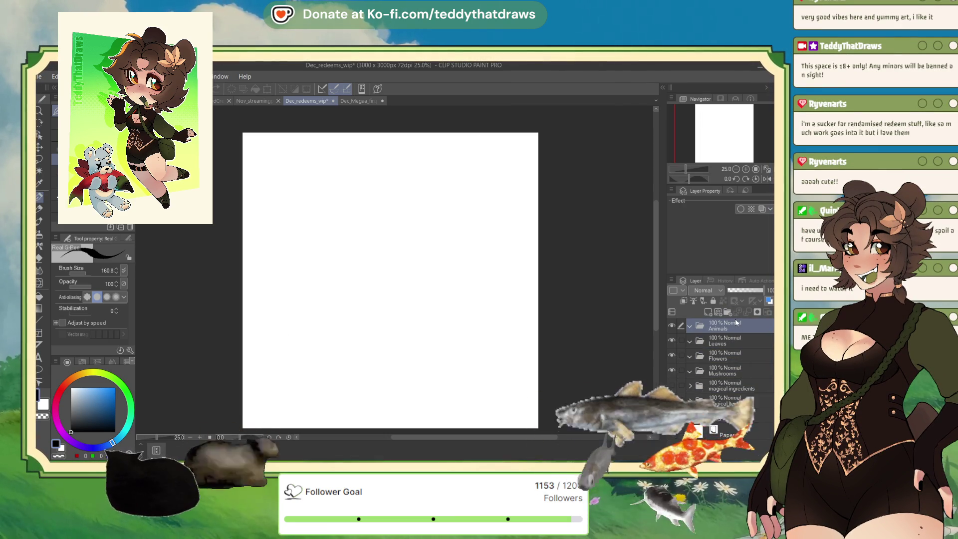
pyautogui.click(723, 415)
# - Show and expand the Fruits folder, then duplicate the Banana layer with copy-paste
pyautogui.click(672, 415)
pyautogui.click(690, 415)
pyautogui.click(731, 431)
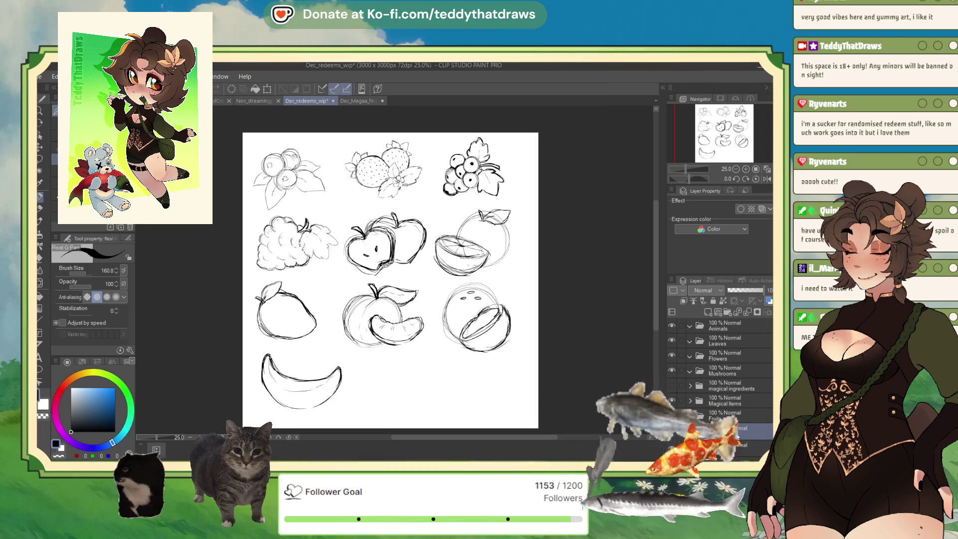
pyautogui.hotkey('ctrl', 'c')
pyautogui.hotkey('ctrl', 'v')
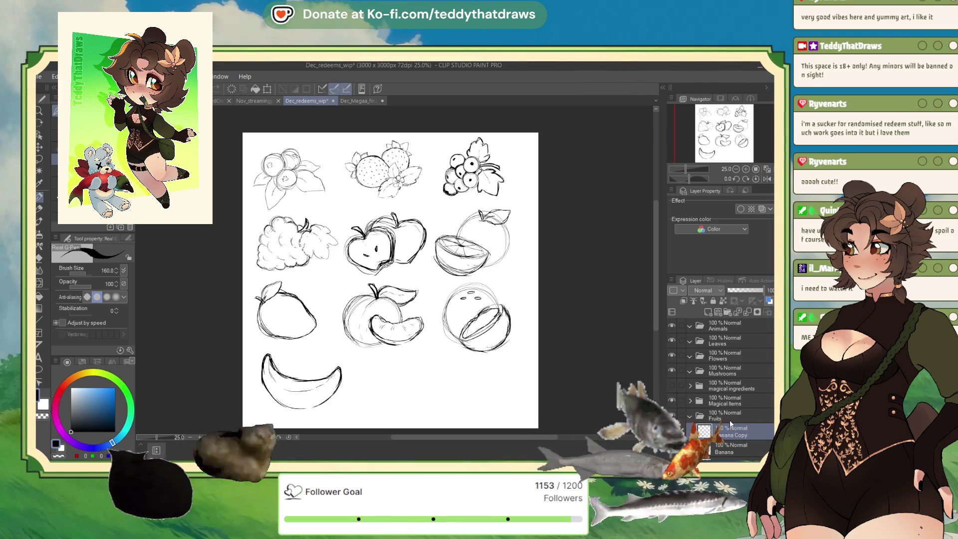
# - Rotate Banana Copy beside the original and tilt the banana slightly counter-clockwise into a bunch
pyautogui.hotkey('ctrl', 't')
pyautogui.moveTo(371, 354); pyautogui.dragTo(365, 371)
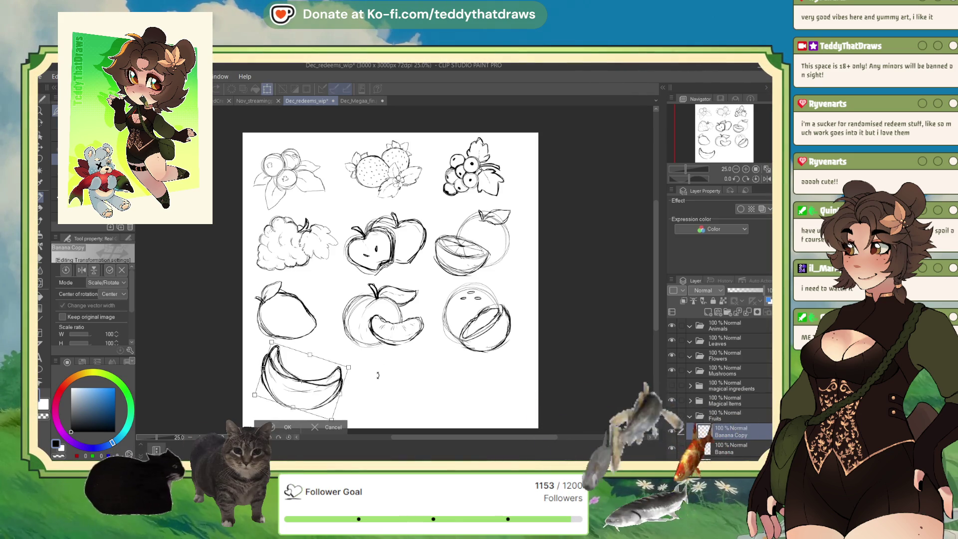
pyautogui.press('Return')
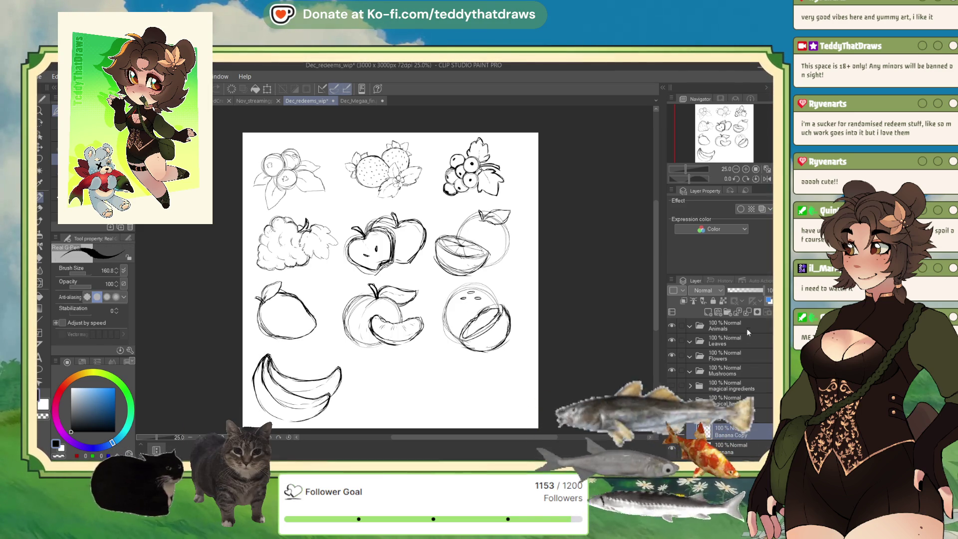
pyautogui.hotkey('ctrl', 't')
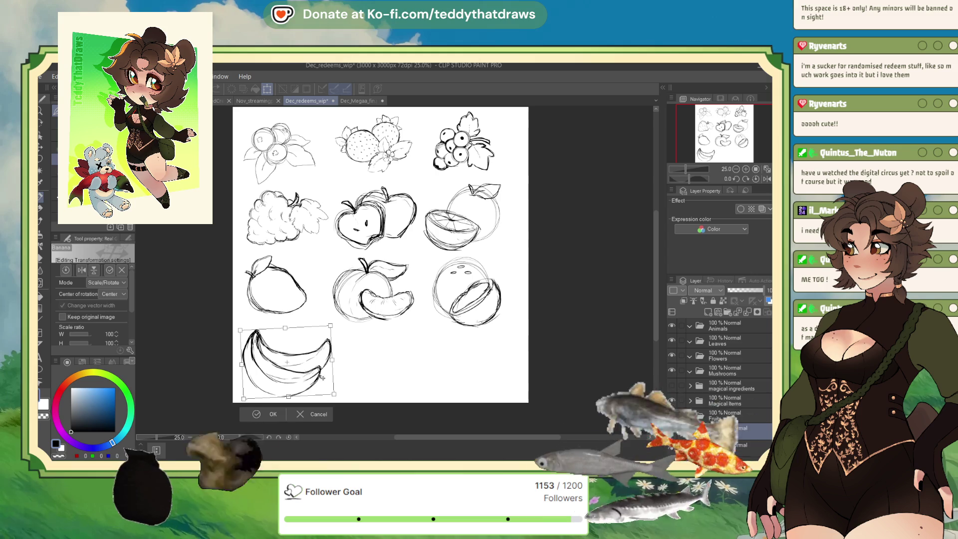
pyautogui.moveTo(340, 330); pyautogui.dragTo(341, 324)
pyautogui.press('Return')
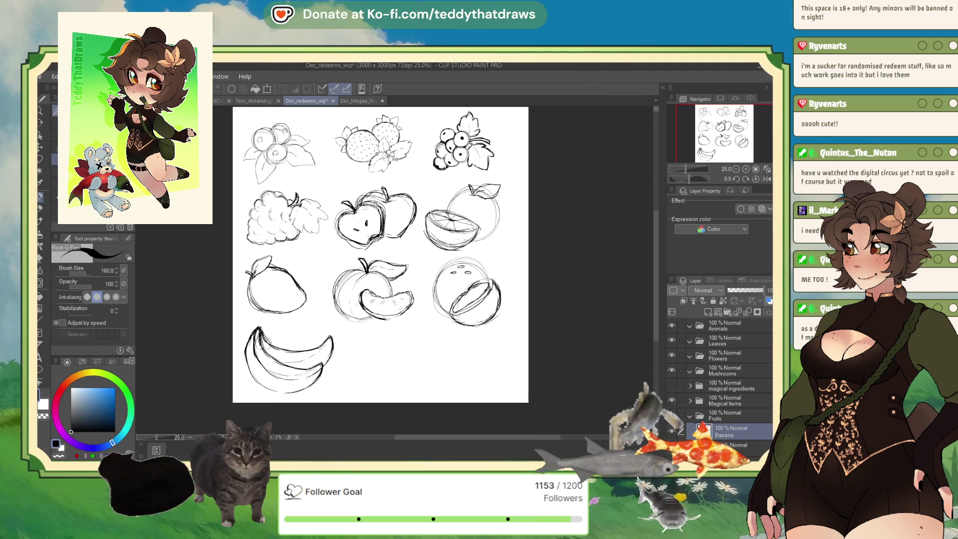
pyautogui.scroll(-2, 294, 367)
pyautogui.scroll(1, 309, 332)
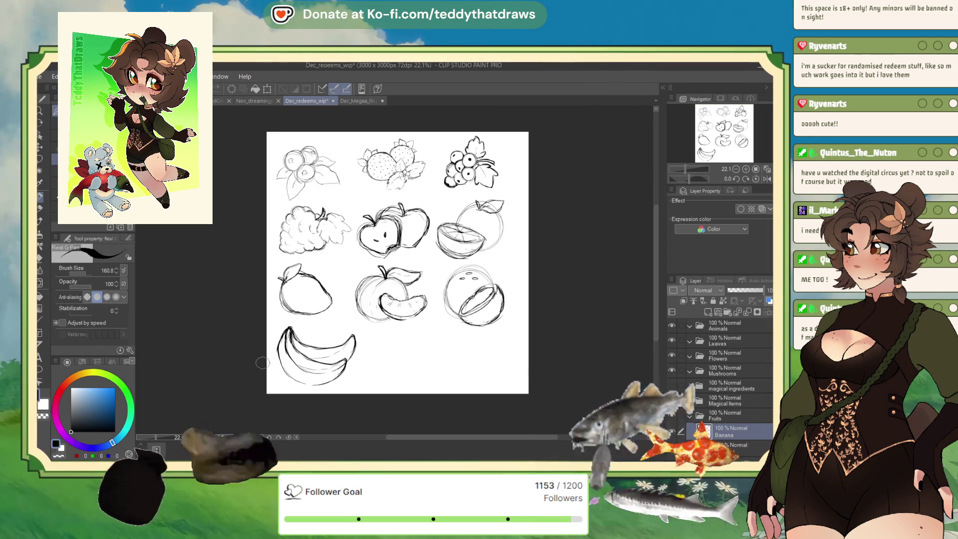
# - Zoom in and use Liquify to push the banana's upper tip down and to the left
pyautogui.scroll(2, 310, 332)
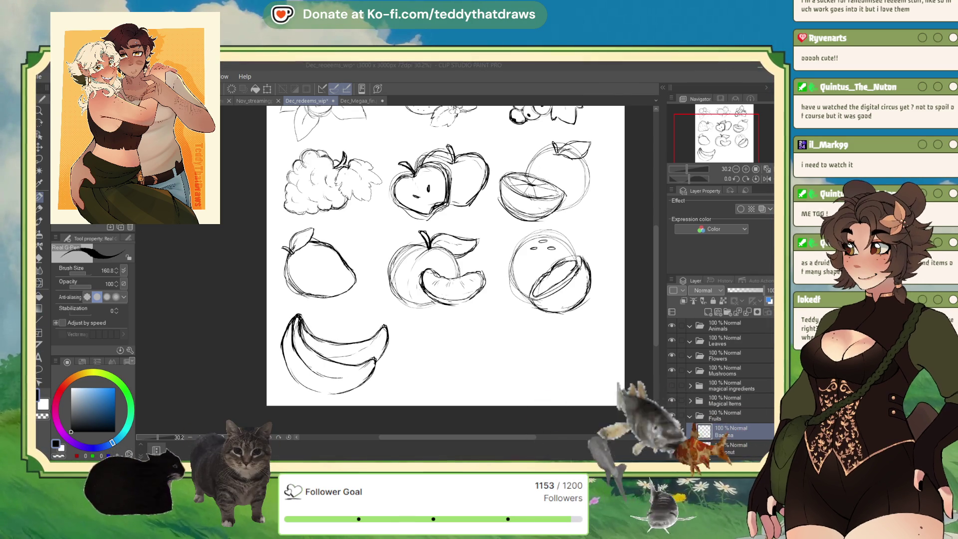
pyautogui.press('j')
pyautogui.moveTo(421, 278); pyautogui.dragTo(411, 312)
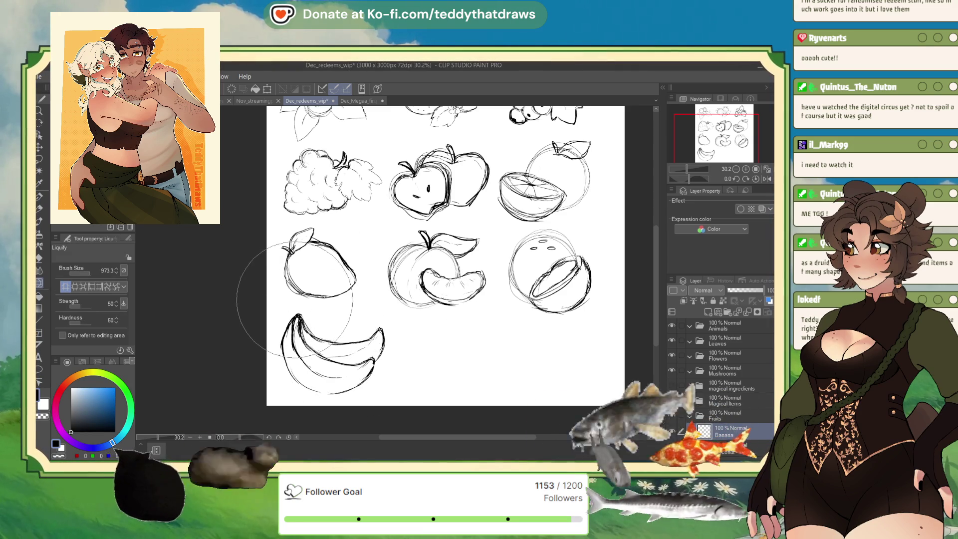
pyautogui.press('p')
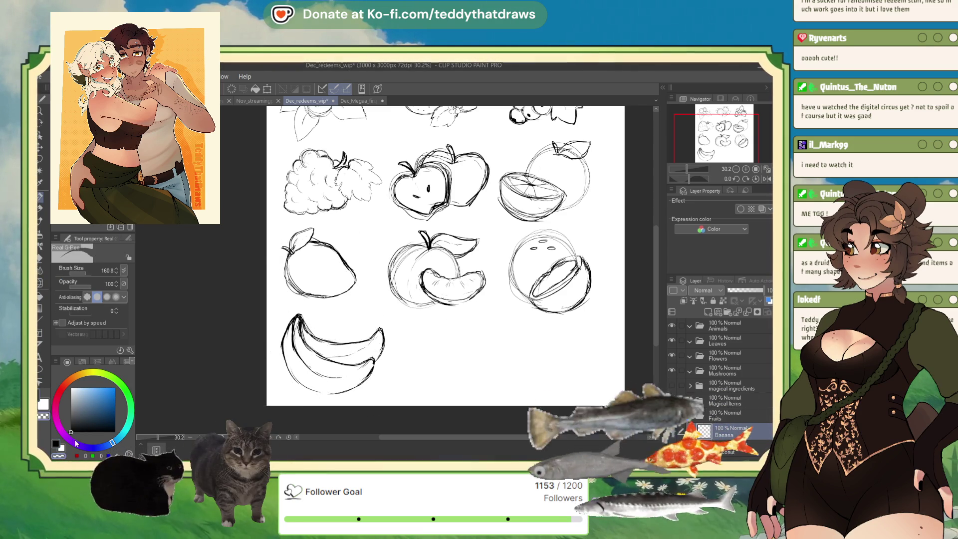
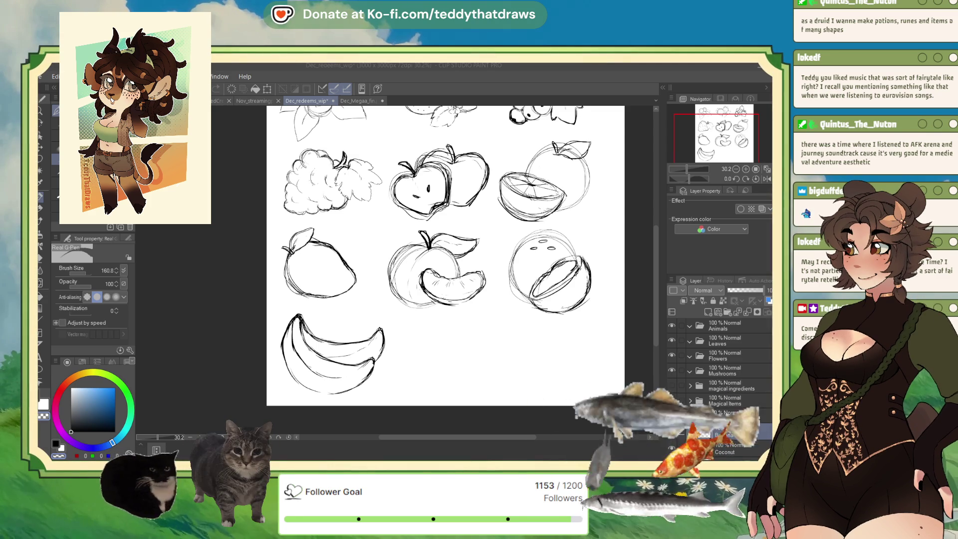
# - Save the fruit sketch document and close the finished Dec_Megaa_fin artwork
pyautogui.hotkey('ctrl', 's')
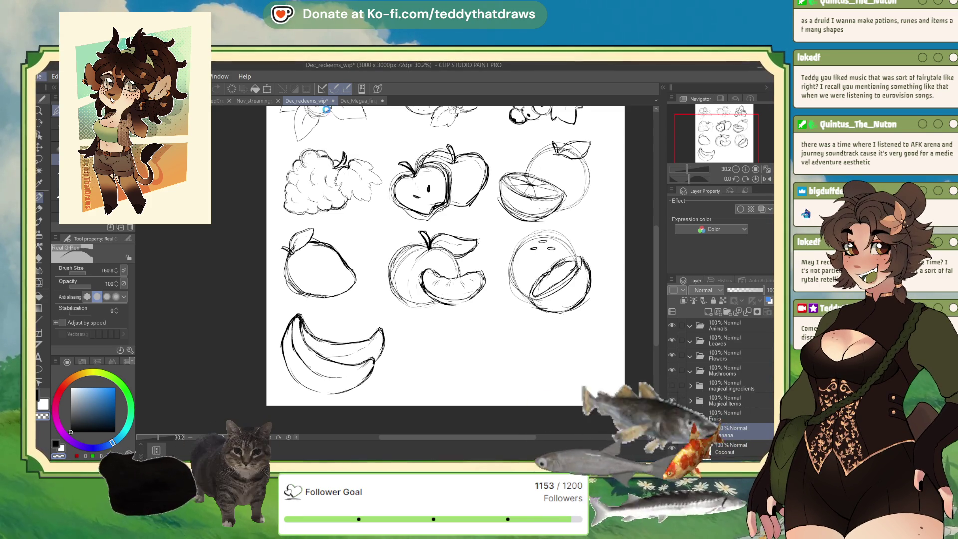
pyautogui.click(352, 101)
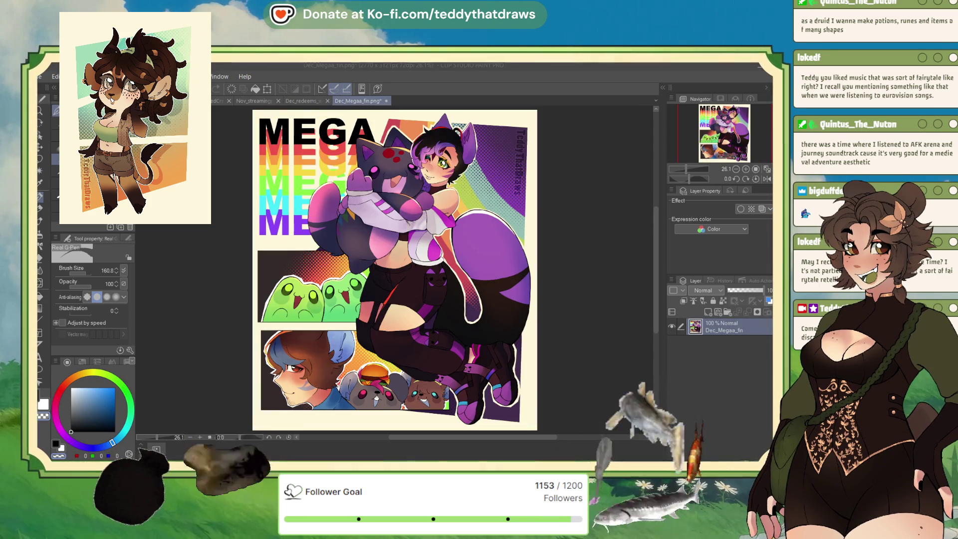
pyautogui.hotkey('ctrl', 'w')
# - Switch to the Nov_Nealy illustration and select its hair folder in the Layer panel
pyautogui.hotkey('ctrl', 'Tab')
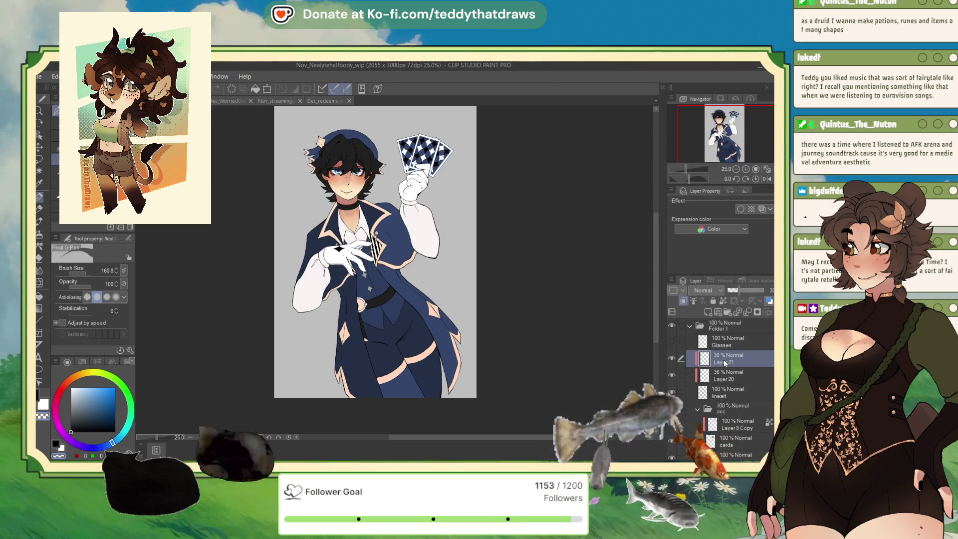
pyautogui.scroll(-5, 734, 374)
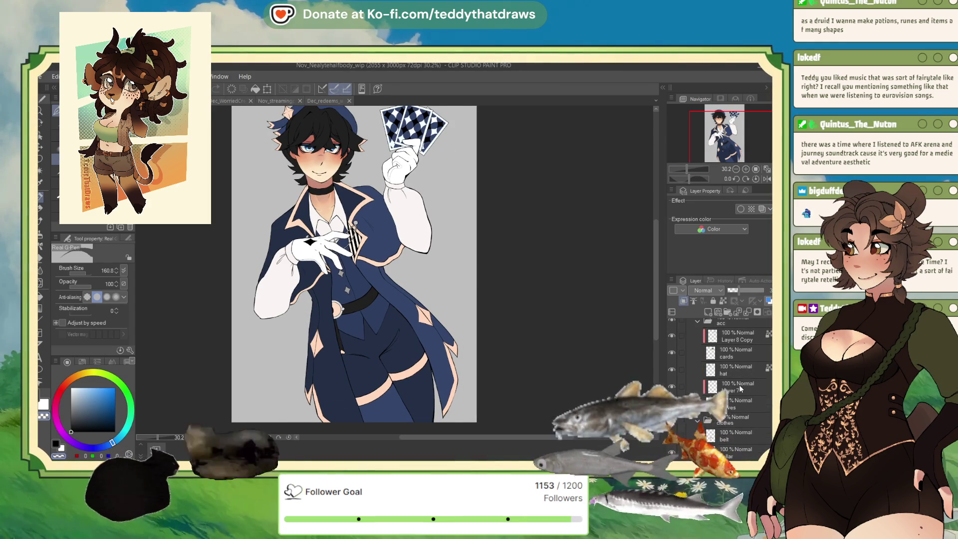
pyautogui.scroll(-2, 746, 402)
pyautogui.scroll(-2, 744, 402)
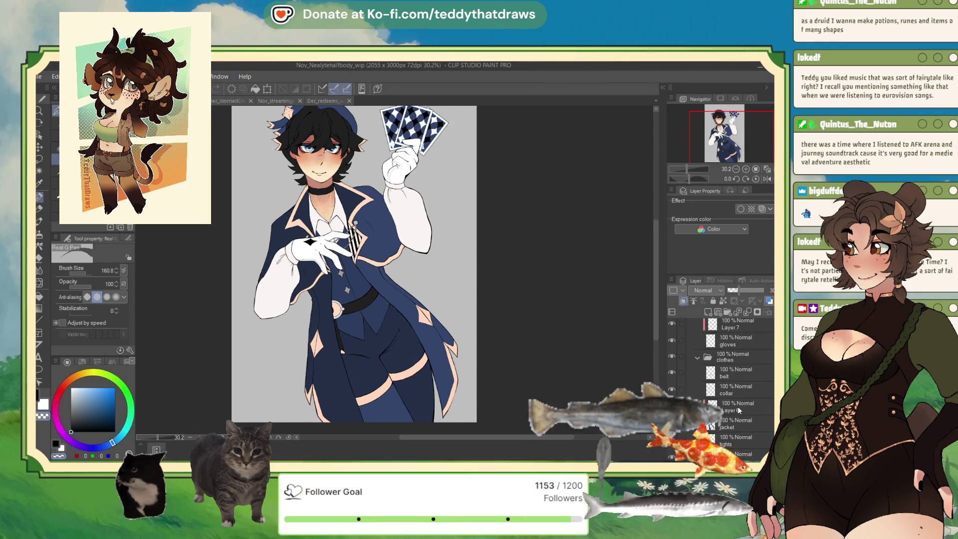
pyautogui.scroll(-1, 748, 399)
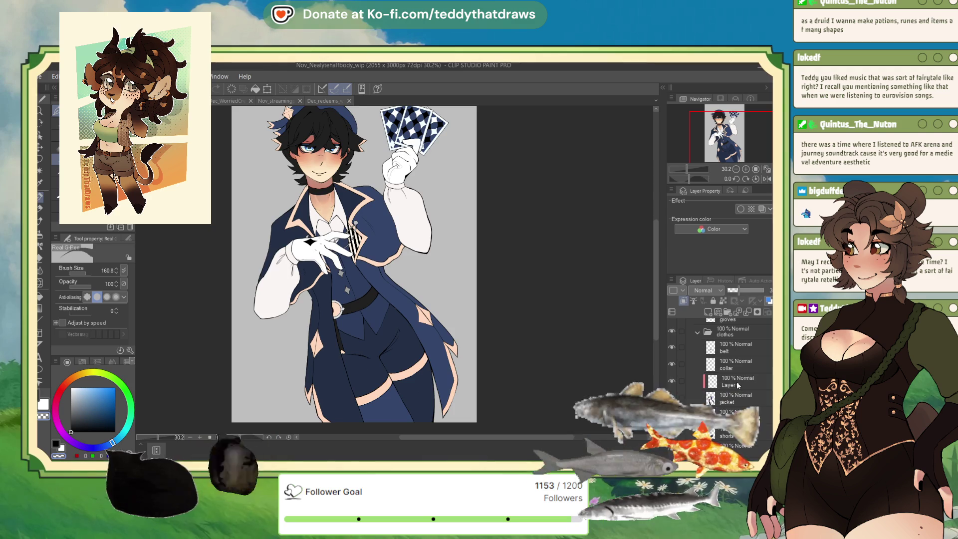
pyautogui.click(736, 381)
pyautogui.scroll(-1, 558, 352)
pyautogui.scroll(-1, 559, 352)
pyautogui.scroll(-3, 741, 387)
pyautogui.scroll(-1, 741, 387)
pyautogui.click(742, 385)
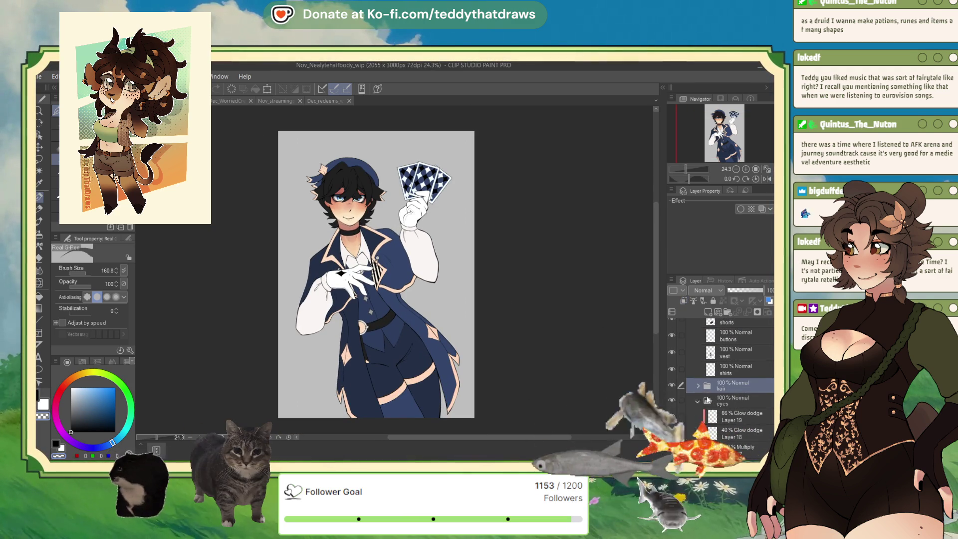
# - Expand the hair folder and add a new raster layer inside it
pyautogui.click(697, 401)
pyautogui.click(698, 385)
pyautogui.scroll(-1, 727, 390)
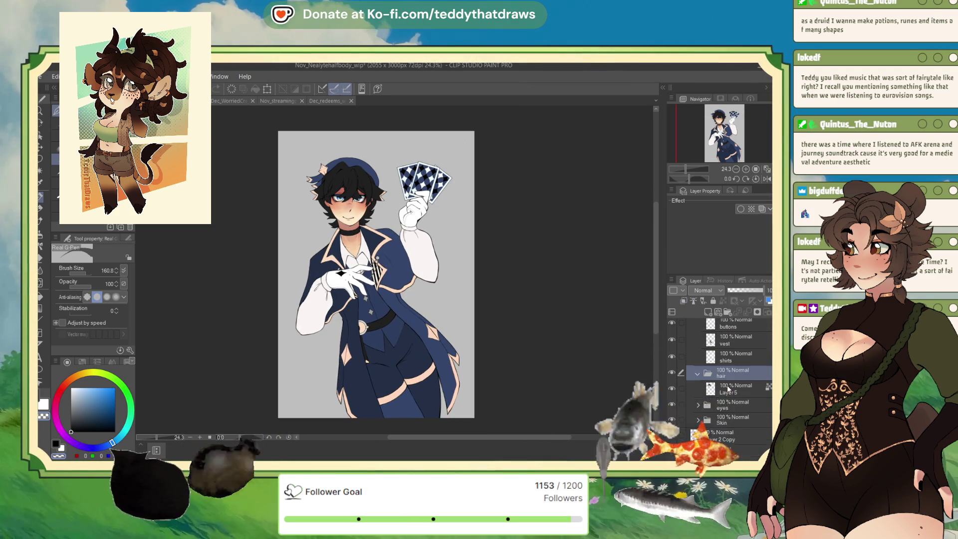
pyautogui.click(707, 312)
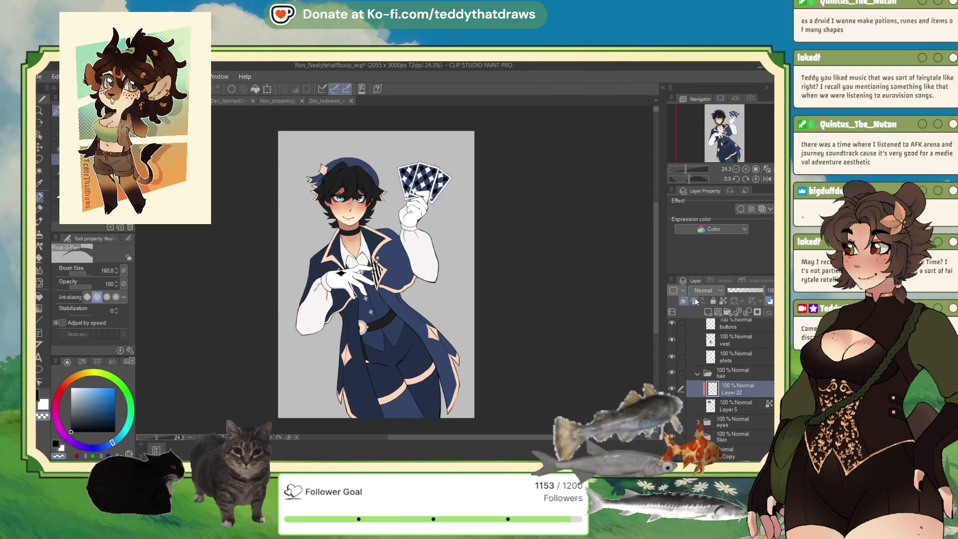
# - Zoom to the face and set up the G-pen in blue-grey at size 15.5
pyautogui.scroll(-3, 706, 292)
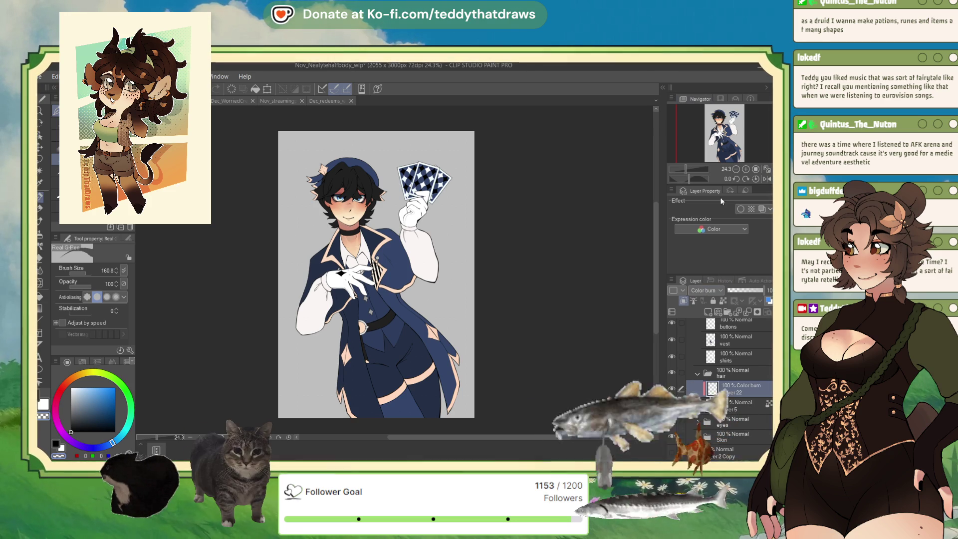
pyautogui.scroll(1, 707, 290)
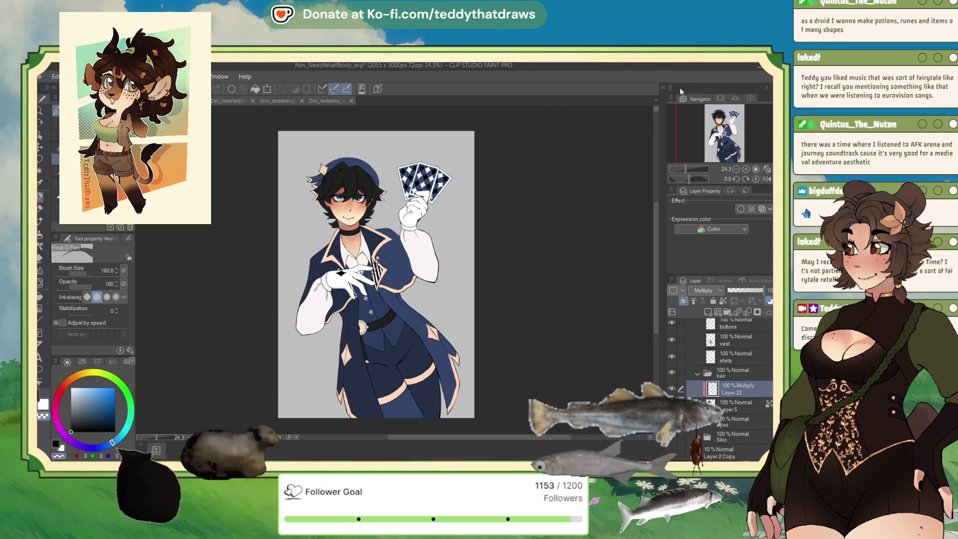
pyautogui.scroll(2, 362, 144)
pyautogui.scroll(1, 362, 144)
pyautogui.scroll(2, 318, 143)
pyautogui.scroll(2, 345, 164)
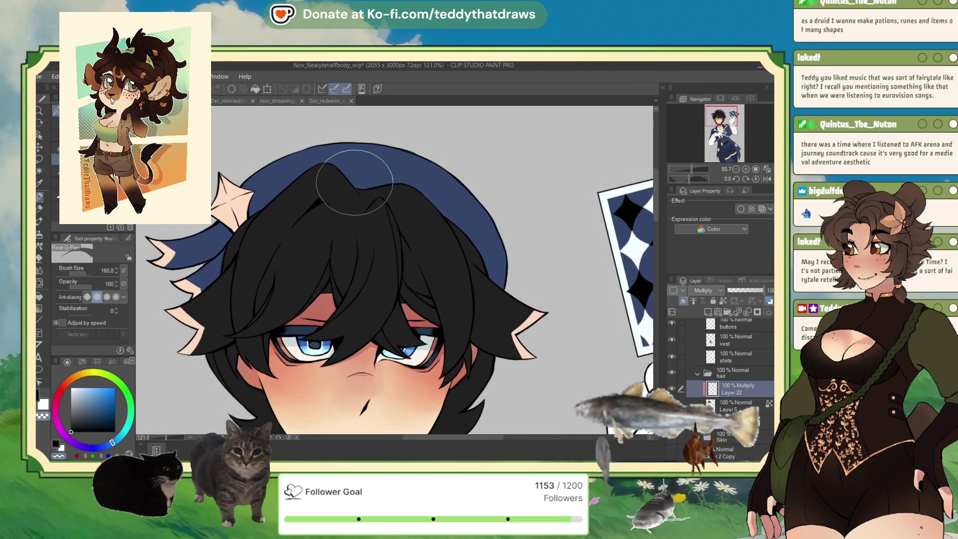
pyautogui.click(89, 130)
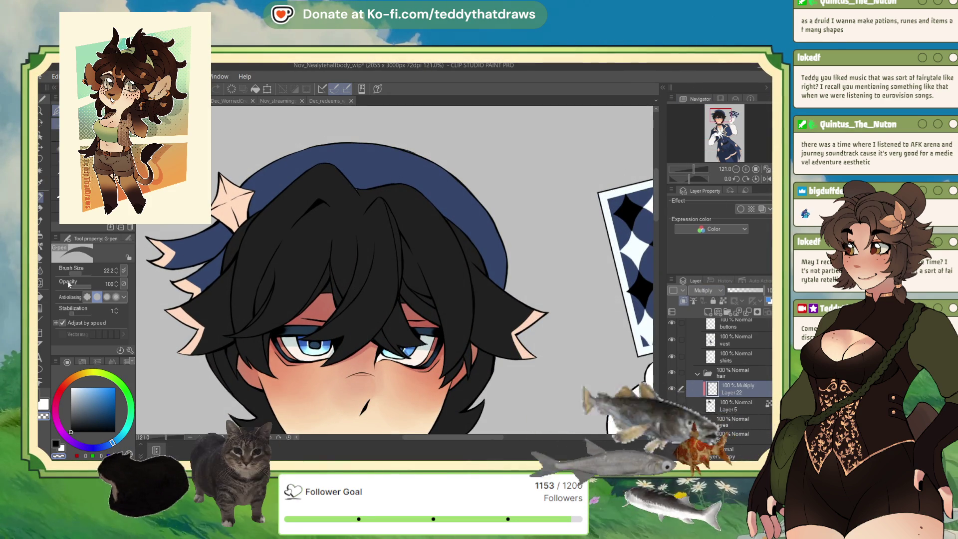
pyautogui.click(87, 404)
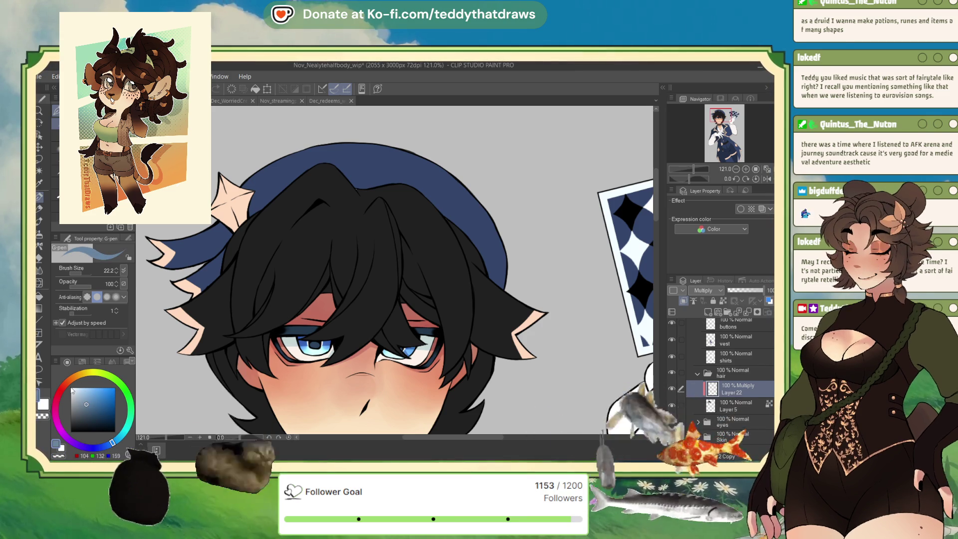
pyautogui.moveTo(76, 273); pyautogui.dragTo(72, 274)
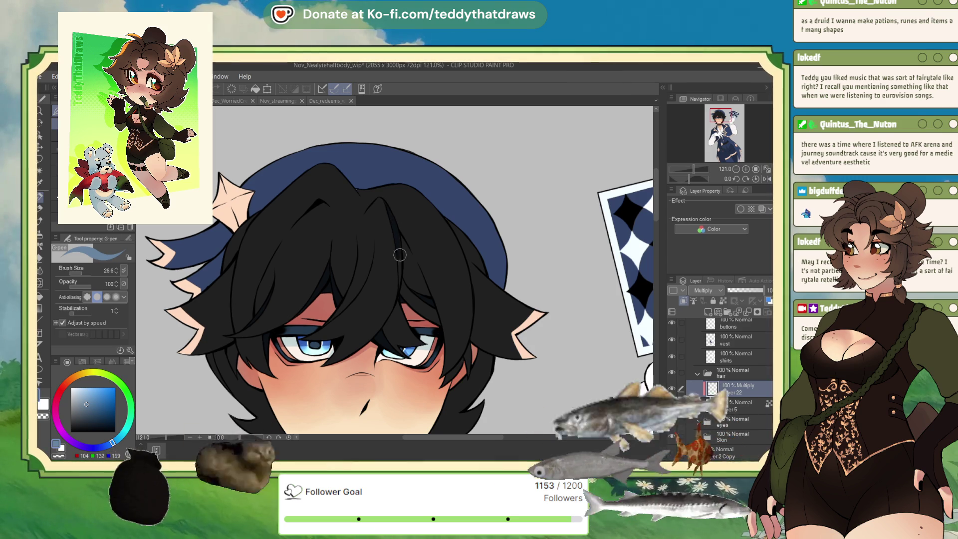
# - Extend a dark hair strand with G-pen strokes on Layer 22, then mirror the view horizontally
pyautogui.moveTo(394, 227); pyautogui.dragTo(398, 270)
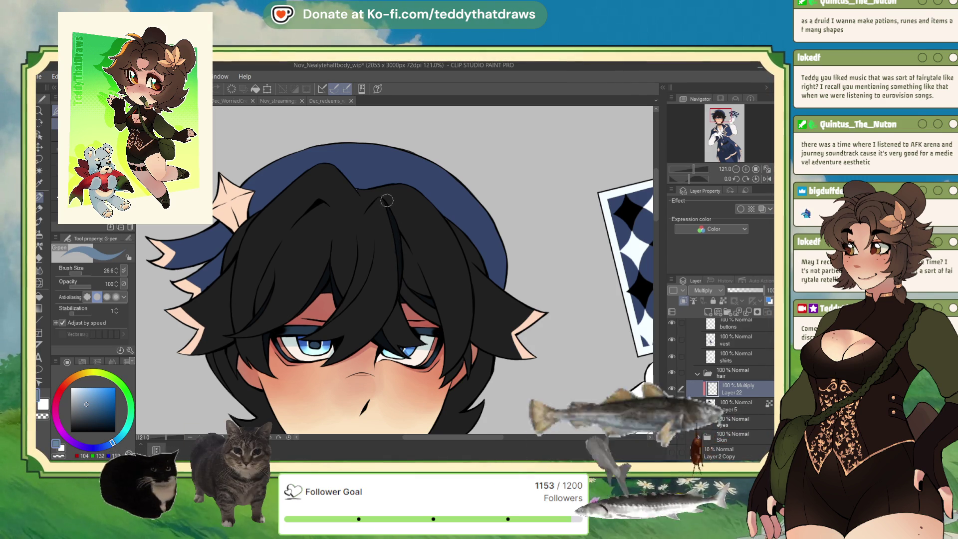
pyautogui.moveTo(420, 275); pyautogui.dragTo(431, 299)
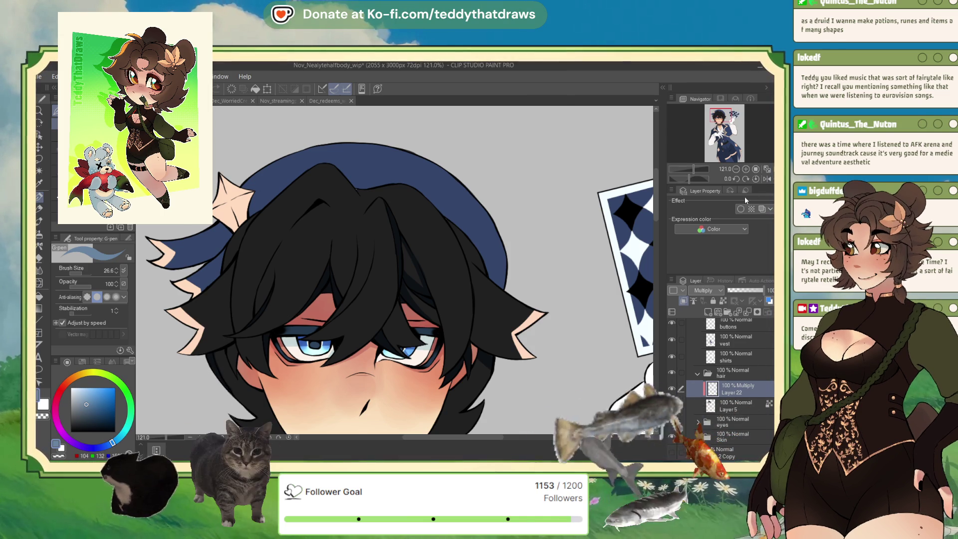
pyautogui.click(765, 178)
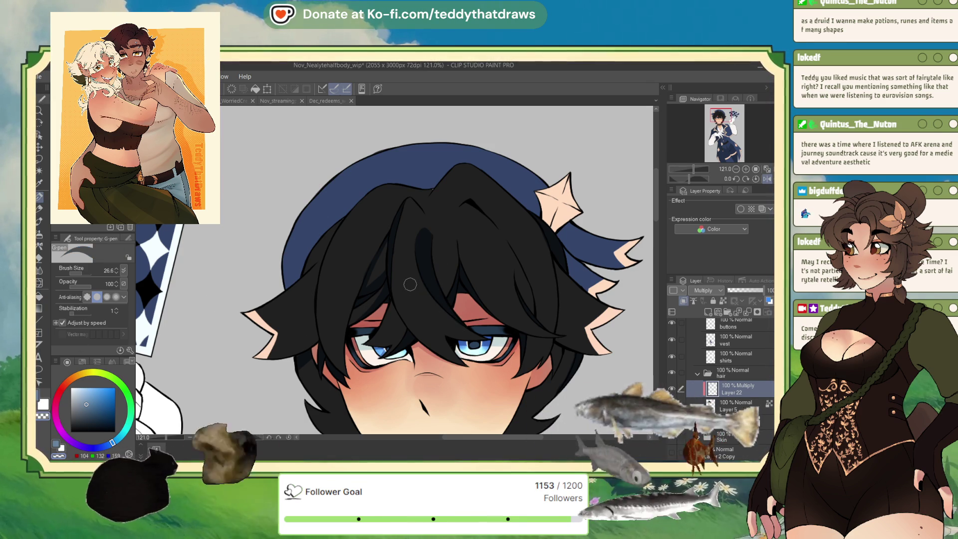
pyautogui.press('e')
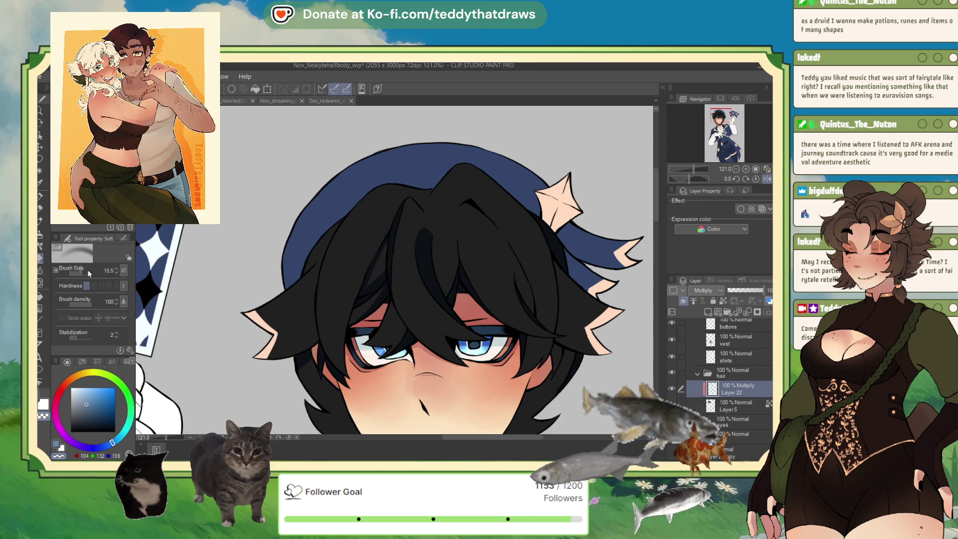
pyautogui.moveTo(429, 218); pyautogui.dragTo(434, 213)
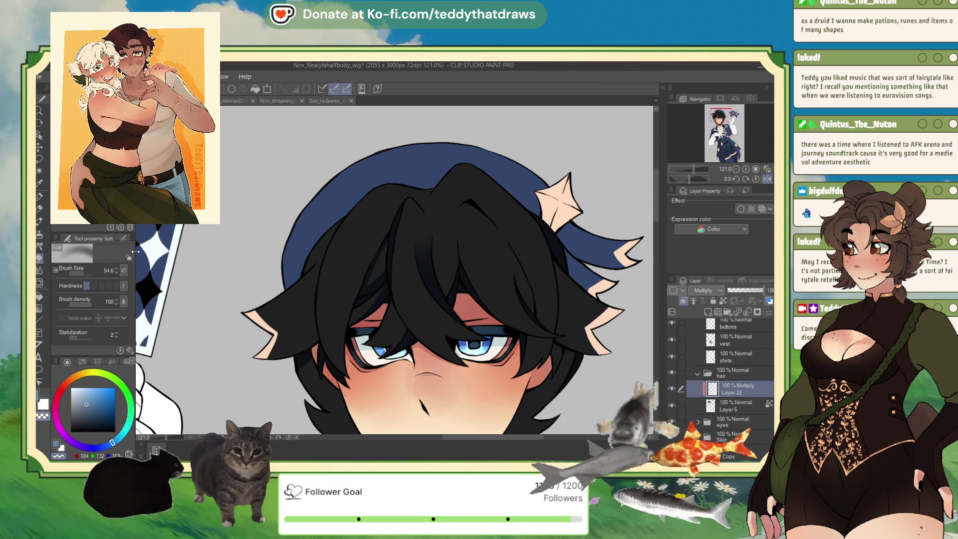
pyautogui.click(40, 198)
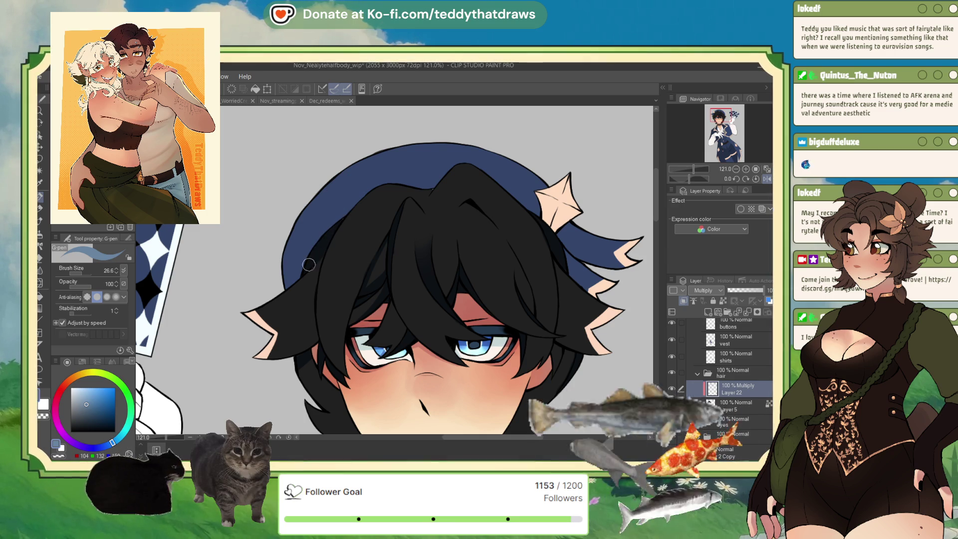
pyautogui.scroll(-3, 310, 263)
pyautogui.scroll(2, 362, 295)
pyautogui.scroll(1, 362, 296)
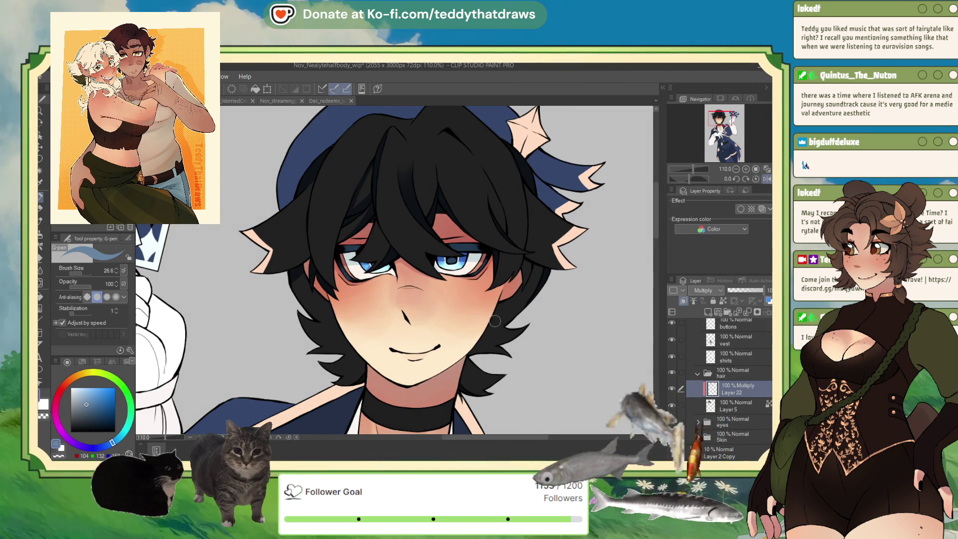
pyautogui.click(727, 402)
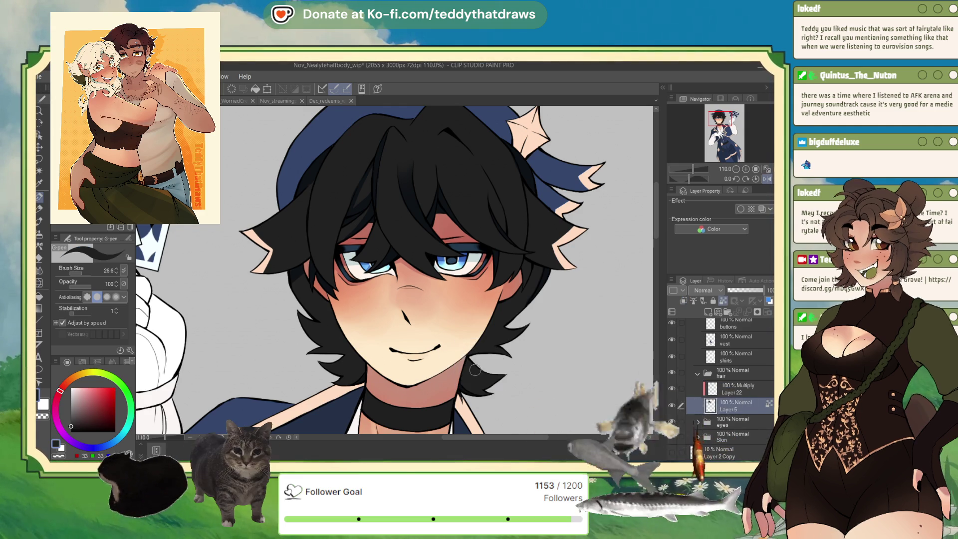
pyautogui.scroll(-3, 460, 365)
pyautogui.scroll(5, 460, 365)
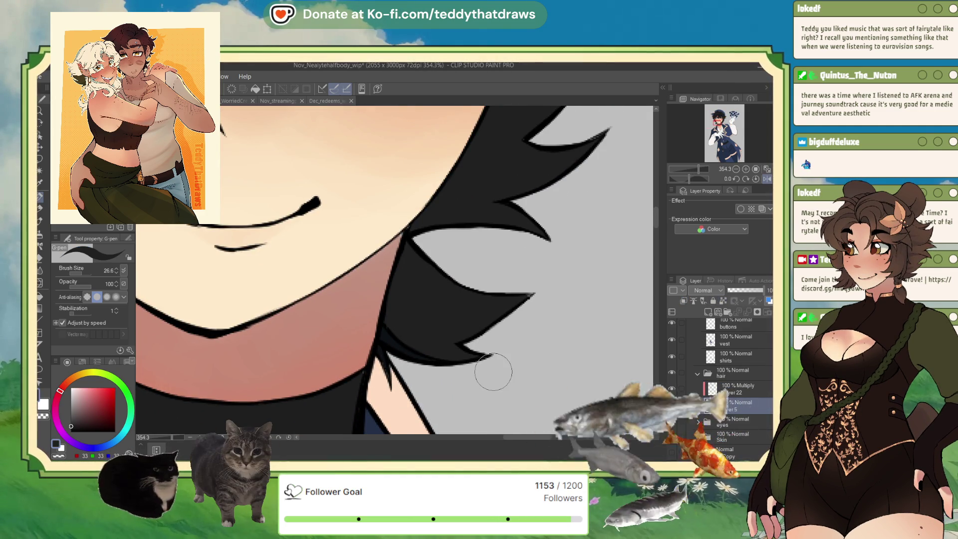
pyautogui.click(729, 394)
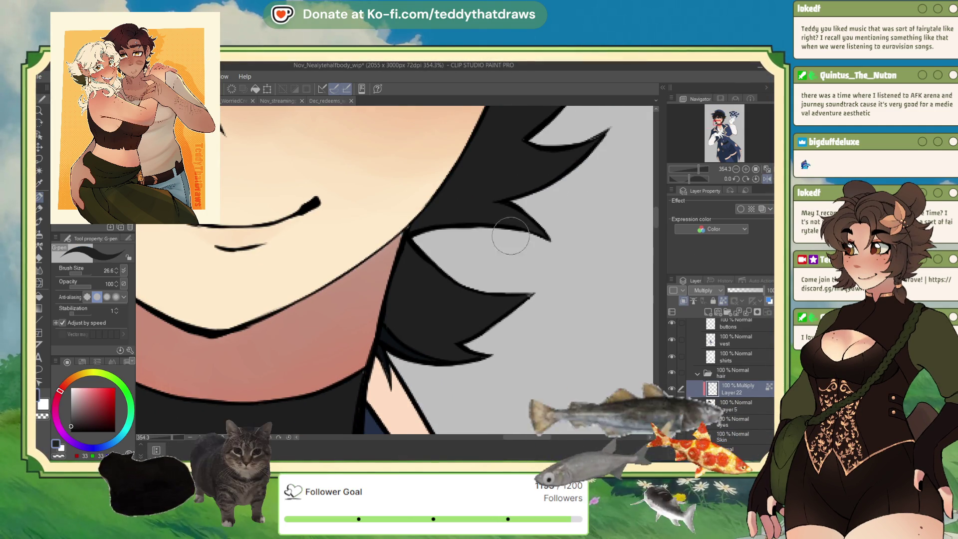
pyautogui.scroll(-2, 520, 231)
pyautogui.scroll(-2, 519, 231)
pyautogui.scroll(-3, 519, 231)
pyautogui.scroll(1, 361, 195)
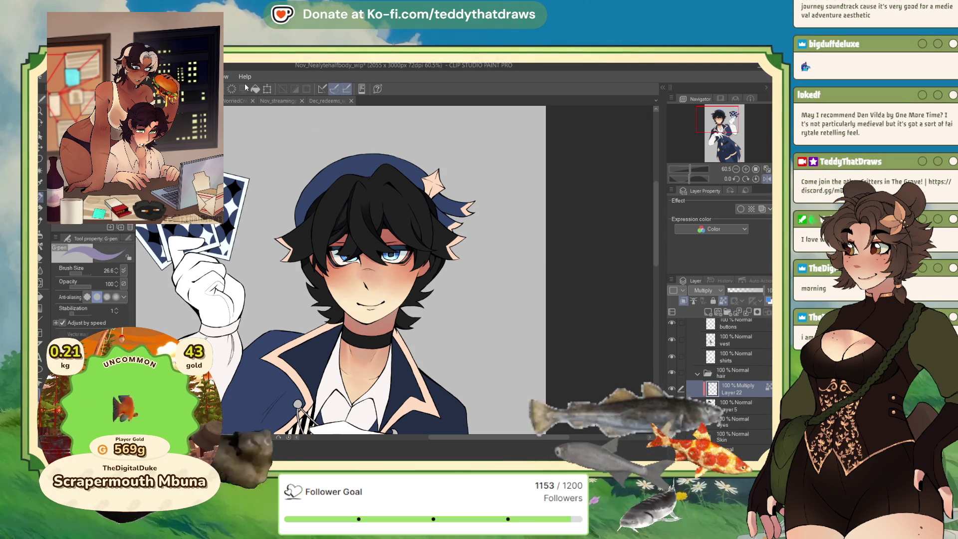
# - On a flipped view, paint a dark shading strand down the hair, then flip back and add faint strands
pyautogui.scroll(1, 335, 178)
pyautogui.scroll(2, 384, 170)
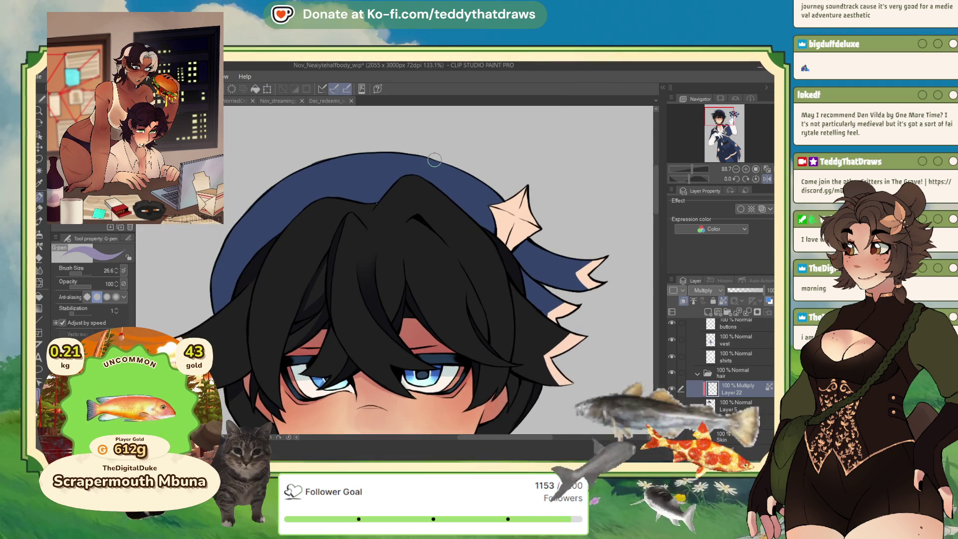
pyautogui.scroll(1, 434, 160)
pyautogui.click(767, 180)
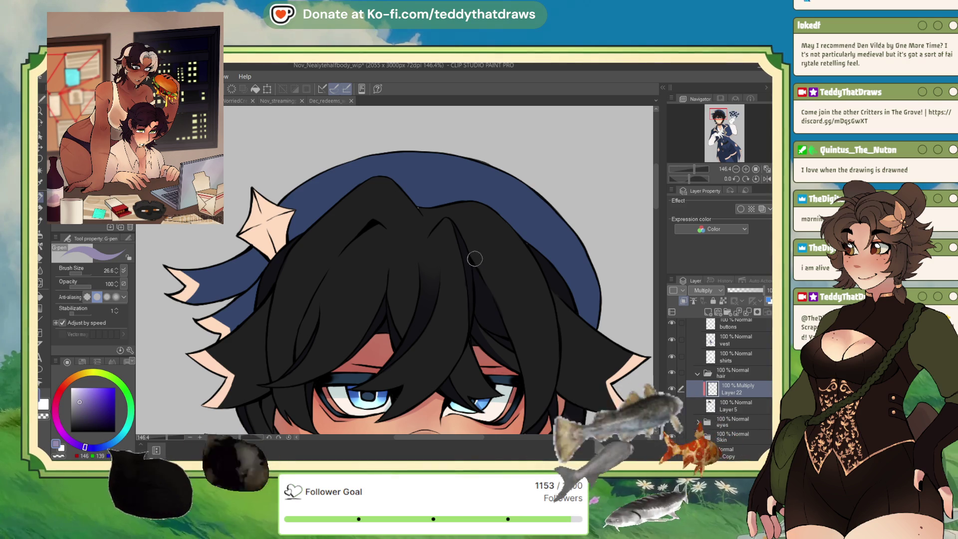
pyautogui.moveTo(463, 237); pyautogui.dragTo(510, 333)
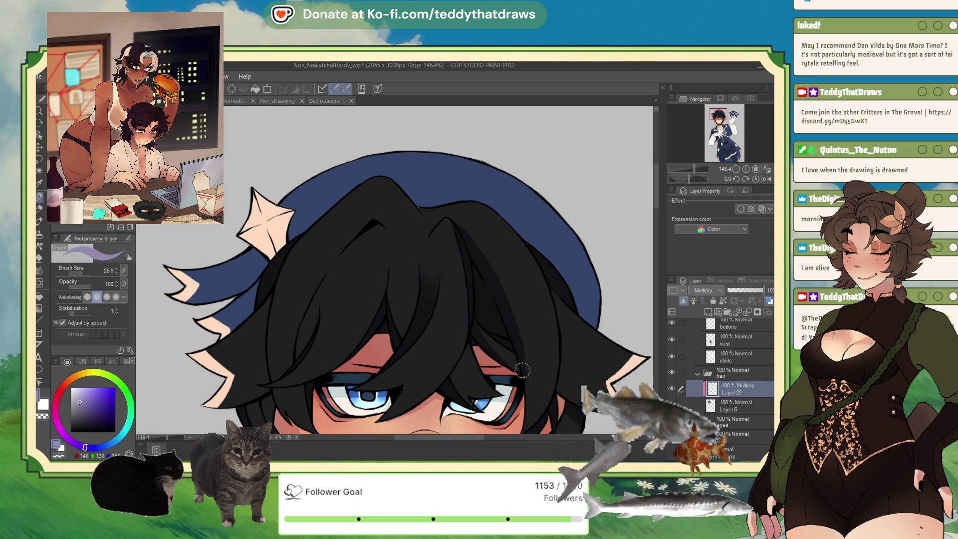
pyautogui.click(767, 178)
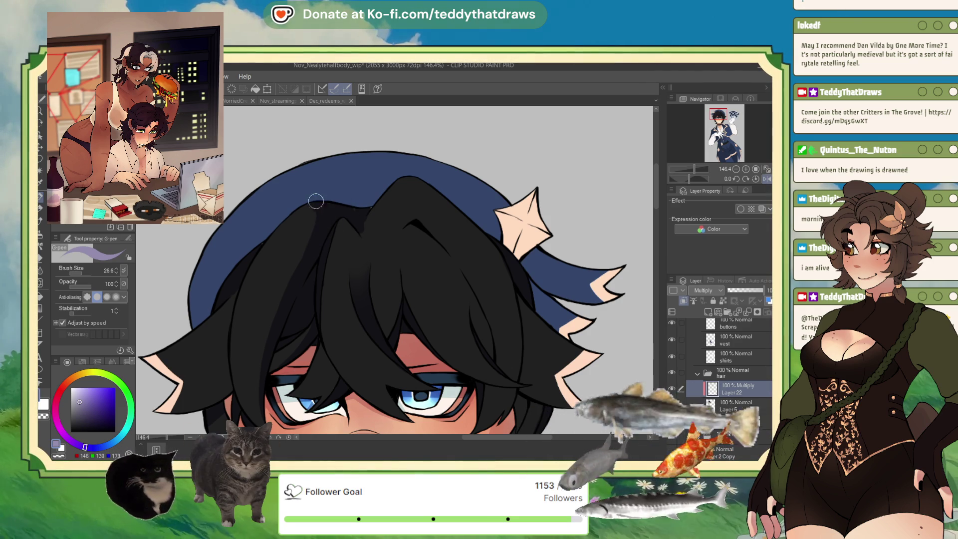
pyautogui.moveTo(302, 200); pyautogui.dragTo(298, 276)
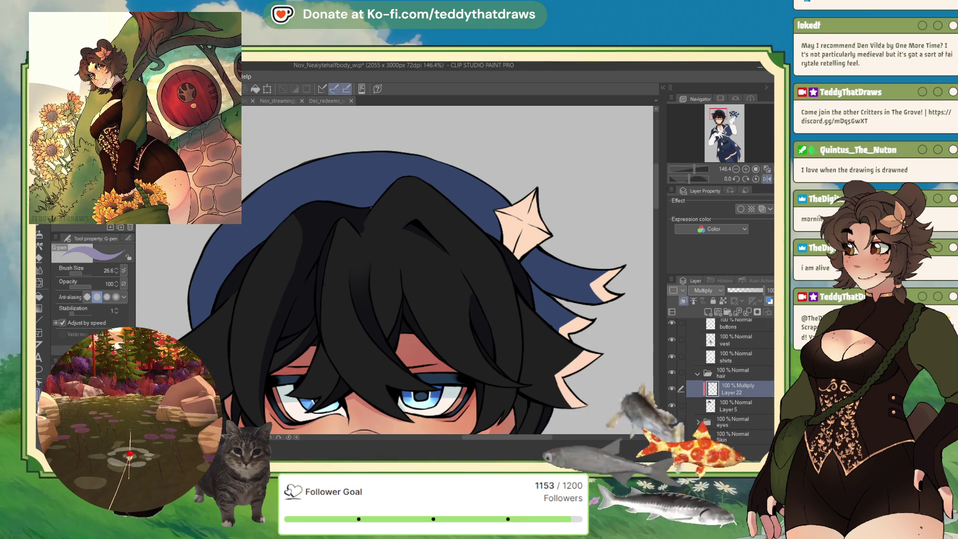
# - Soften the hair shading with the So Fluffy watercolor brush, adding purple G-pen accents
pyautogui.press('b')
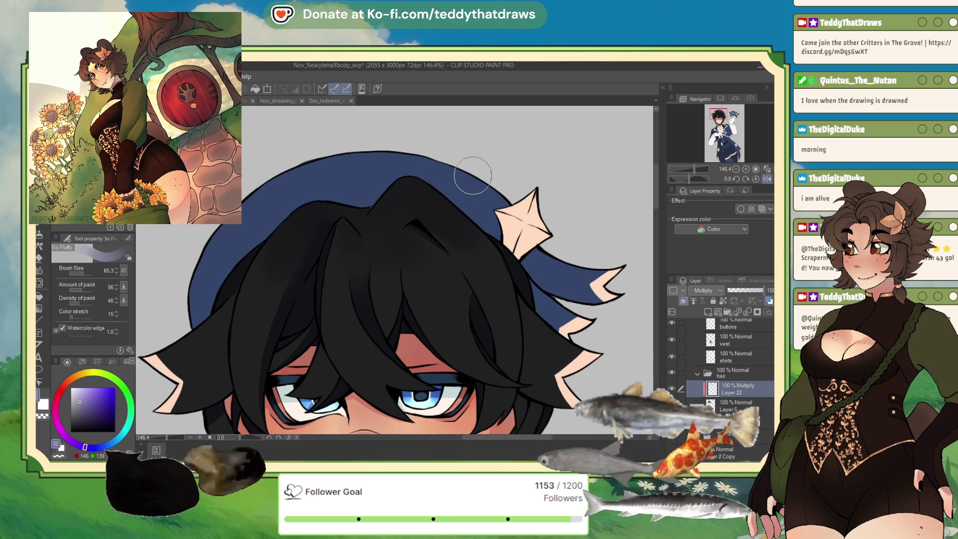
pyautogui.scroll(-2, 468, 182)
pyautogui.scroll(2, 306, 289)
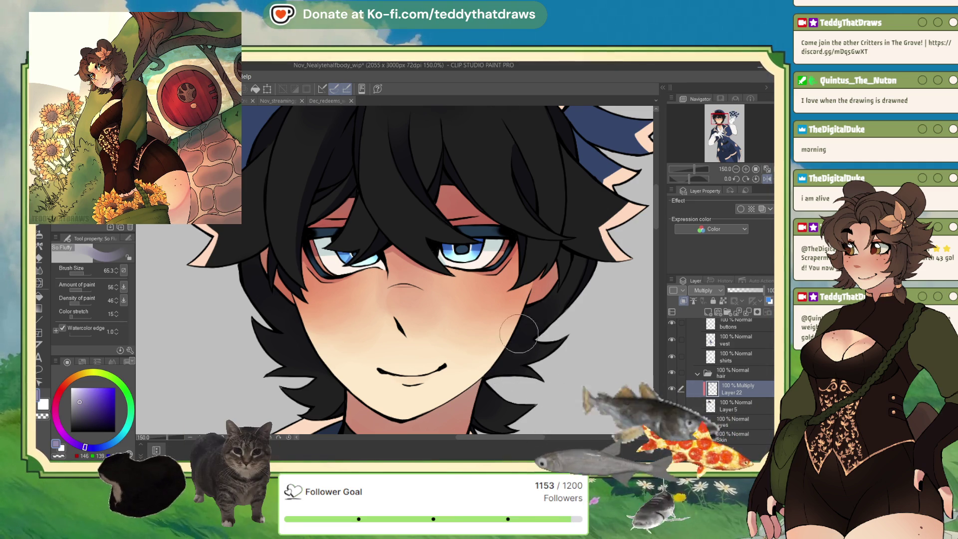
pyautogui.scroll(-3, 523, 345)
pyautogui.scroll(4, 490, 234)
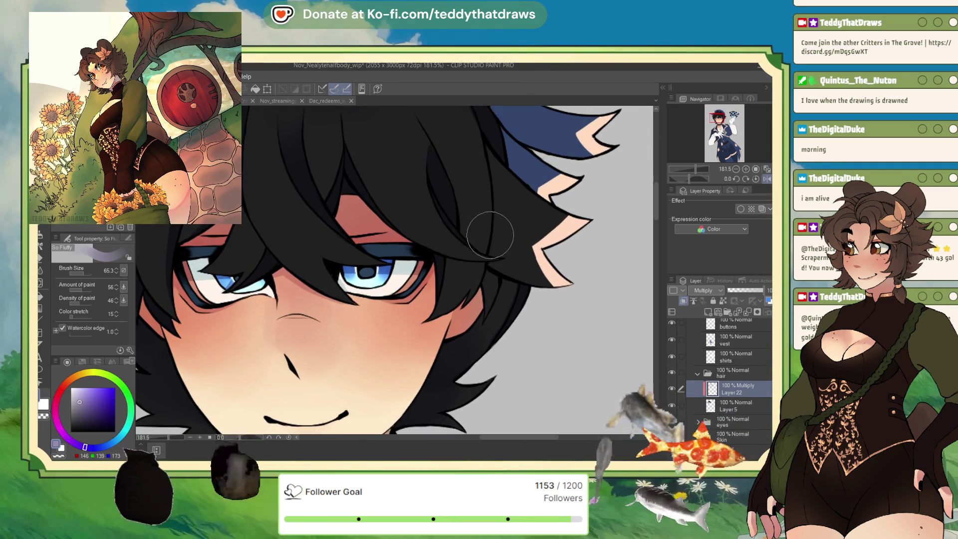
pyautogui.press('p')
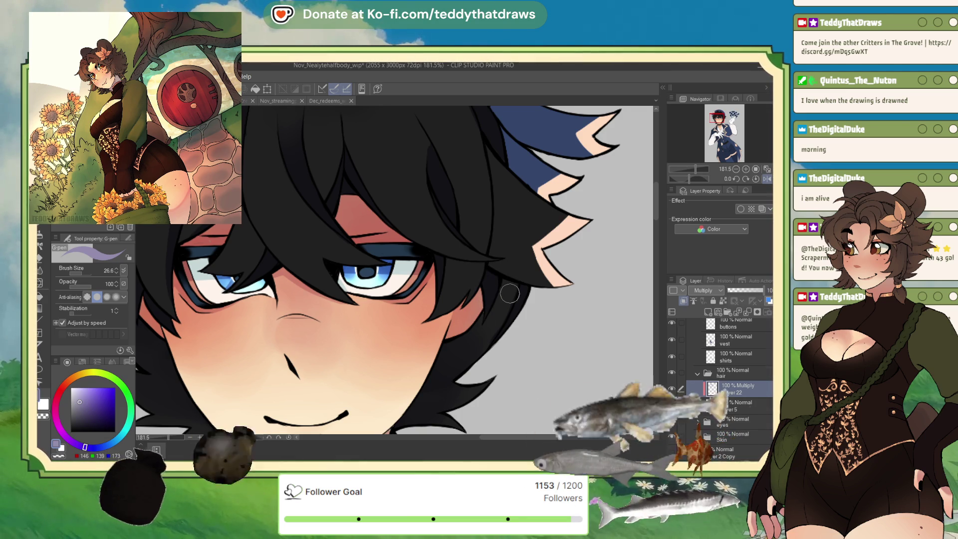
pyautogui.click(56, 445)
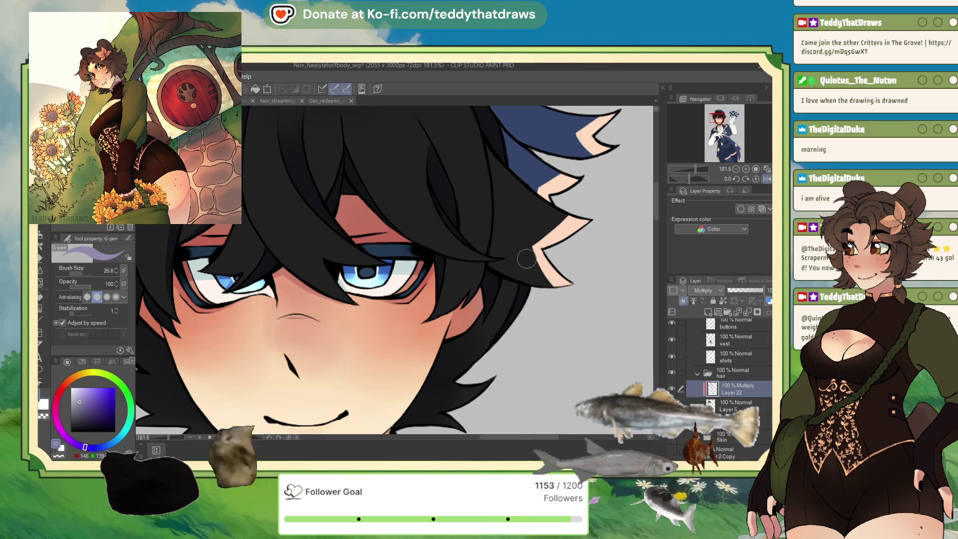
pyautogui.scroll(3, 526, 259)
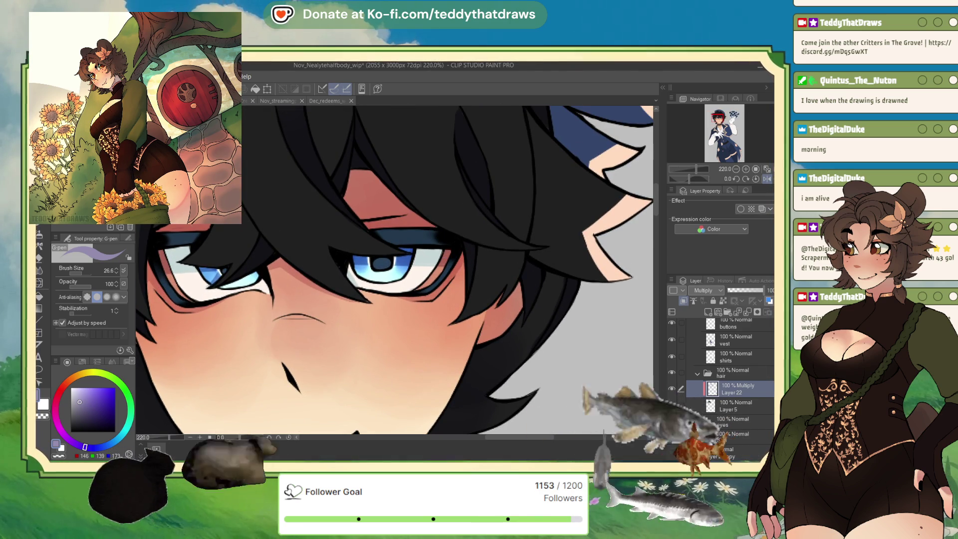
pyautogui.press('b')
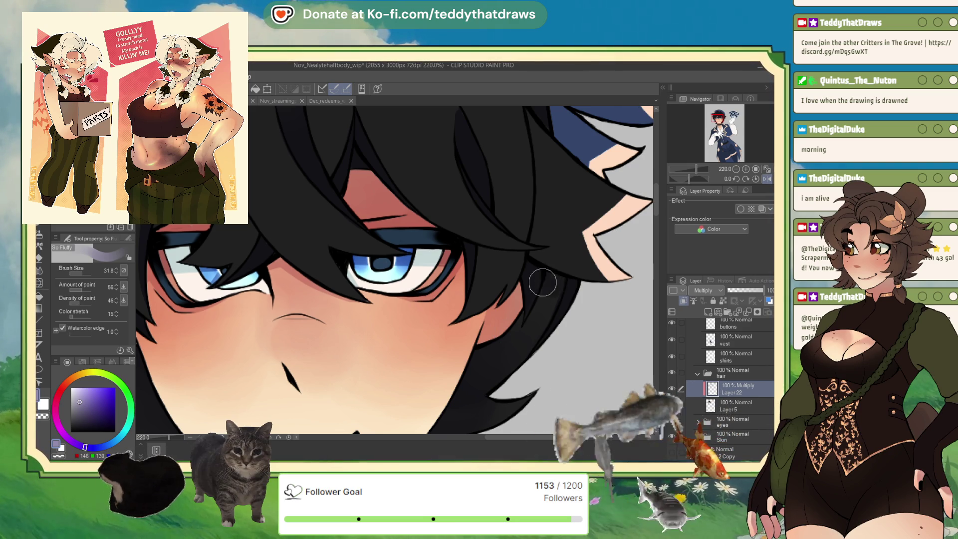
pyautogui.scroll(-3, 498, 209)
pyautogui.scroll(-3, 427, 257)
pyautogui.scroll(1, 399, 190)
pyautogui.scroll(1, 394, 127)
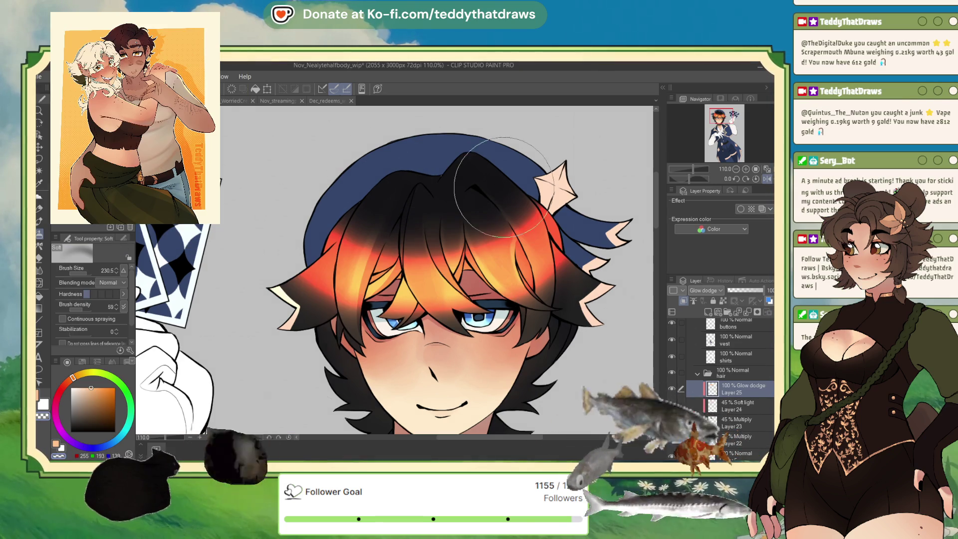
# - Erase part of the orange hair glow and lower the Glow dodge layer to about 40% opacity
pyautogui.moveTo(446, 336)
pyautogui.mouseDown()
pyautogui.moveTo(590, 211)
pyautogui.moveTo(256, 214)
pyautogui.mouseUp()
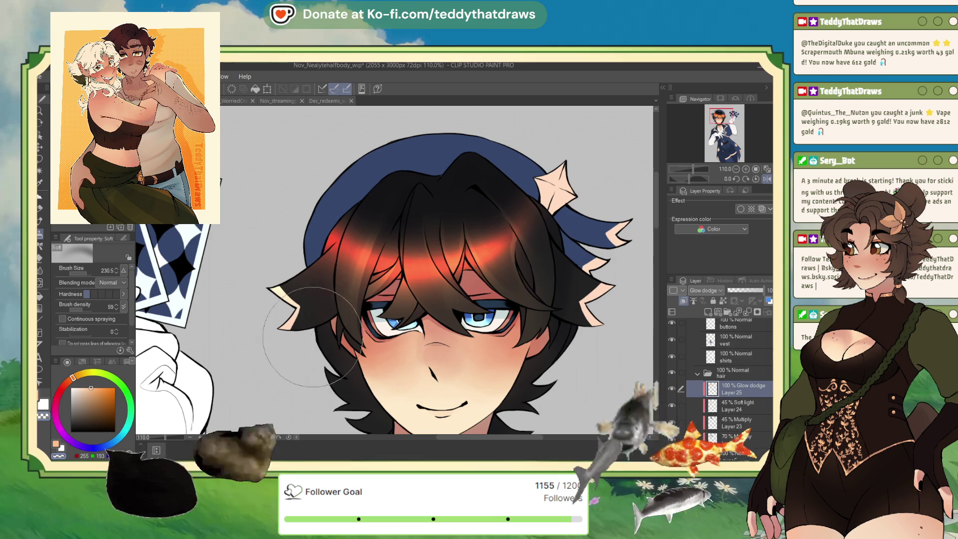
pyautogui.click(742, 292)
pyautogui.scroll(-3, 413, 119)
pyautogui.scroll(1, 413, 120)
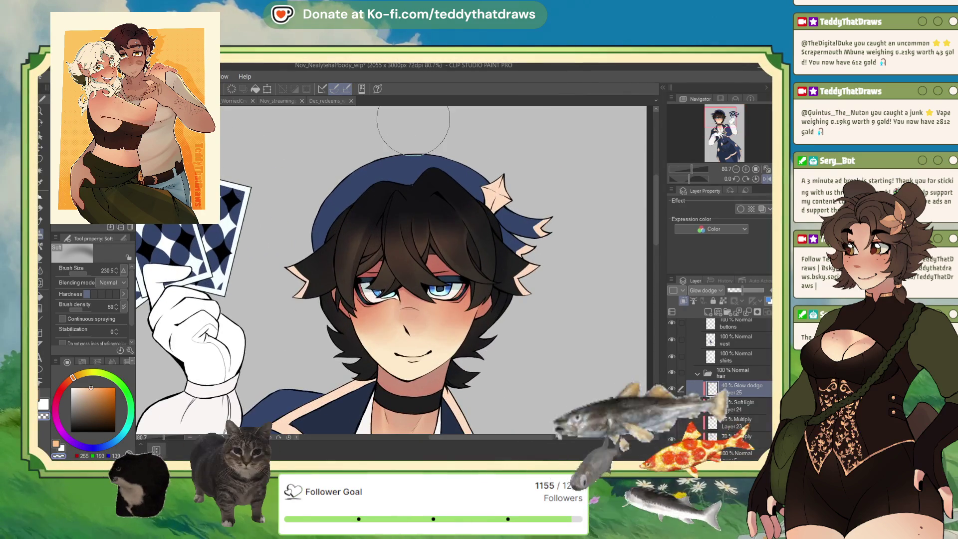
pyautogui.scroll(-3, 461, 177)
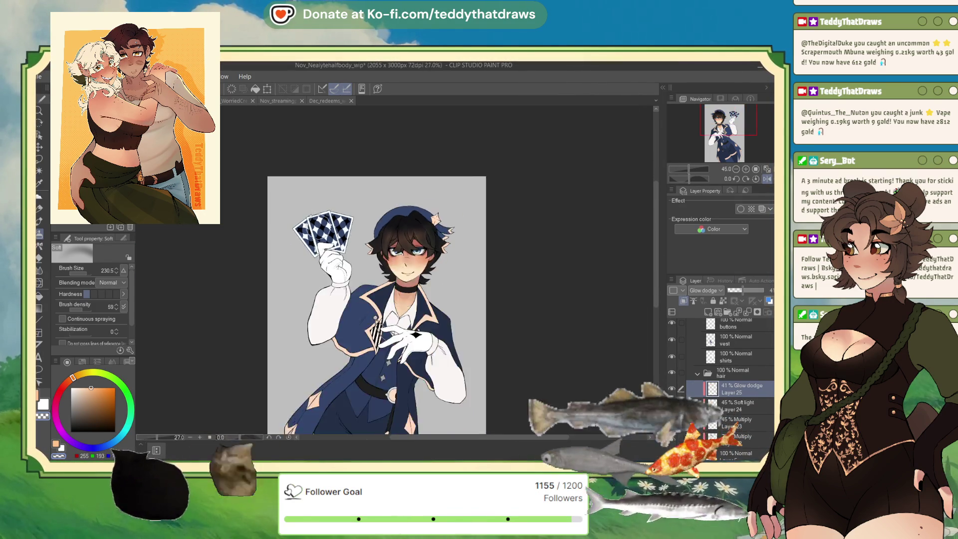
pyautogui.scroll(1, 461, 177)
pyautogui.scroll(1, 460, 177)
pyautogui.scroll(1, 460, 177)
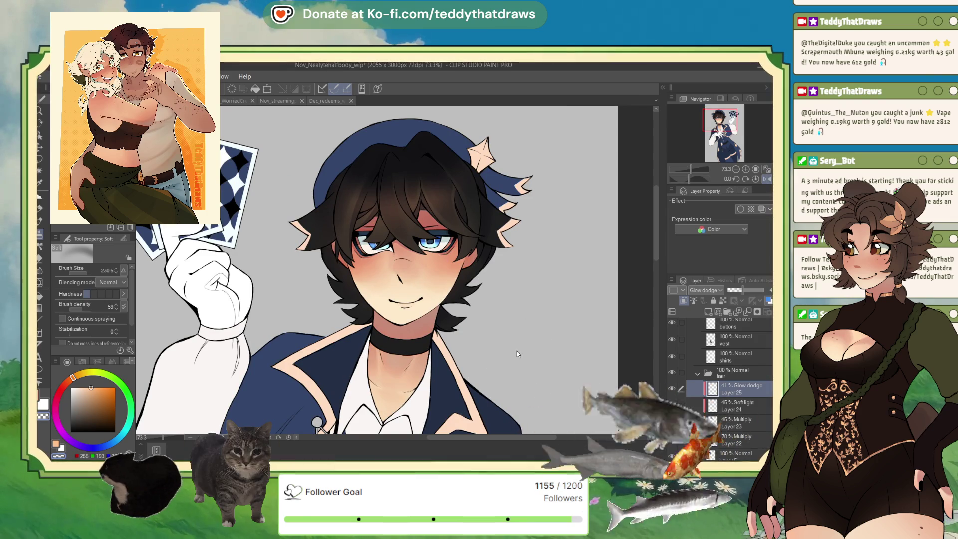
pyautogui.scroll(-1, 503, 314)
pyautogui.scroll(-1, 574, 350)
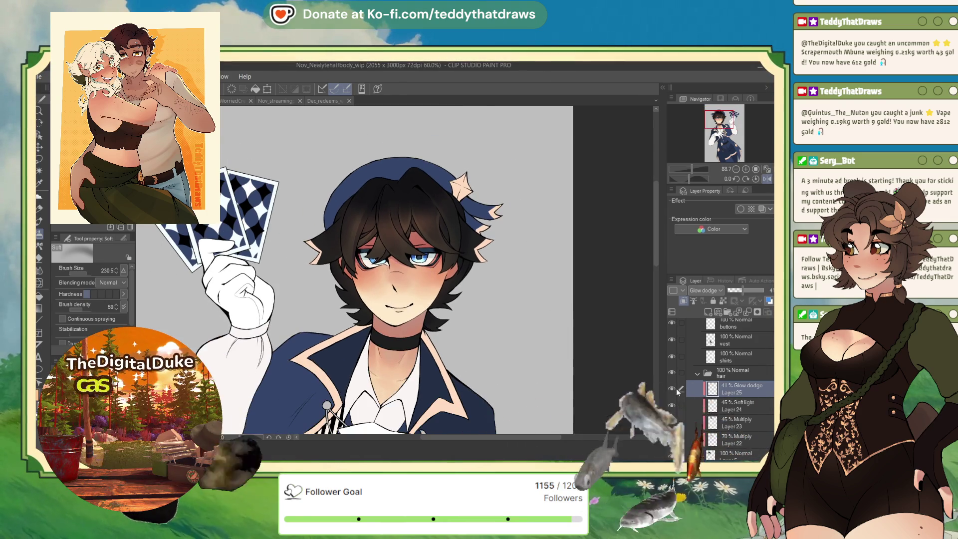
# - Collapse the hair folder and add a new layer above the shirts layer
pyautogui.click(697, 373)
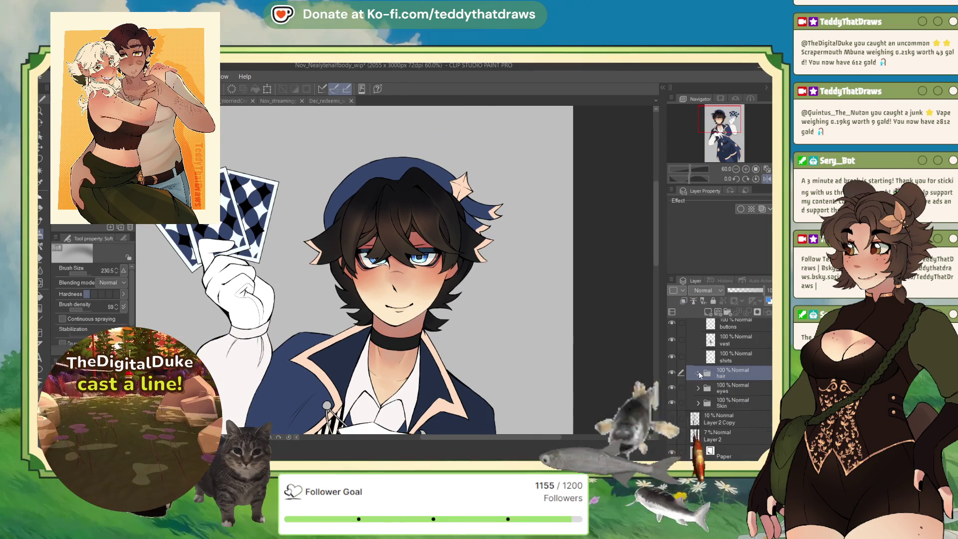
pyautogui.click(730, 356)
pyautogui.click(707, 313)
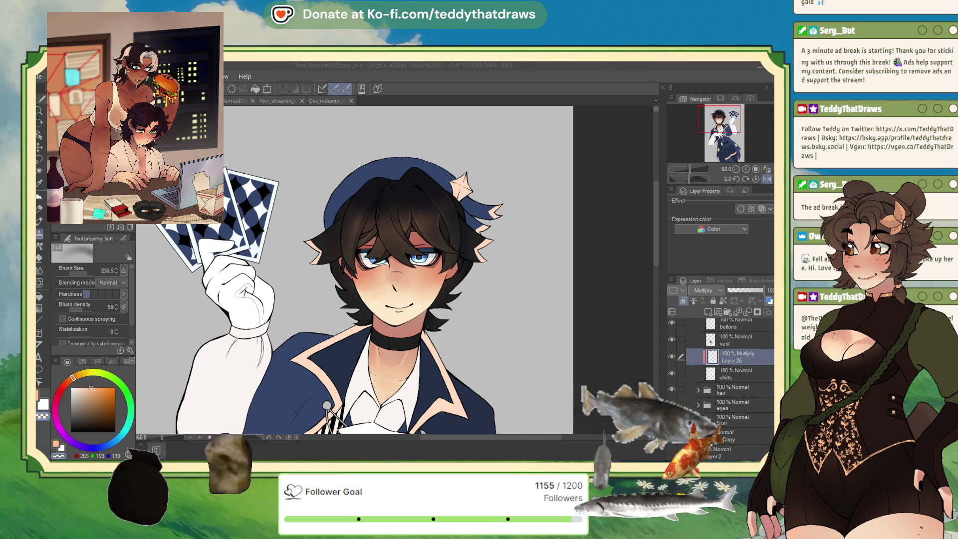
# - Zoom in on the character's chest to prepare for shirt shading
pyautogui.scroll(3, 409, 259)
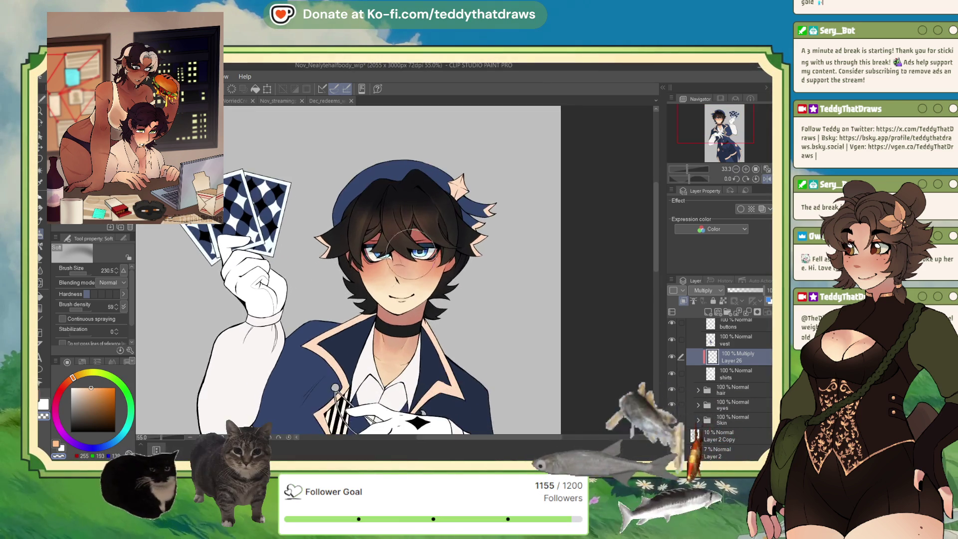
pyautogui.scroll(1, 724, 387)
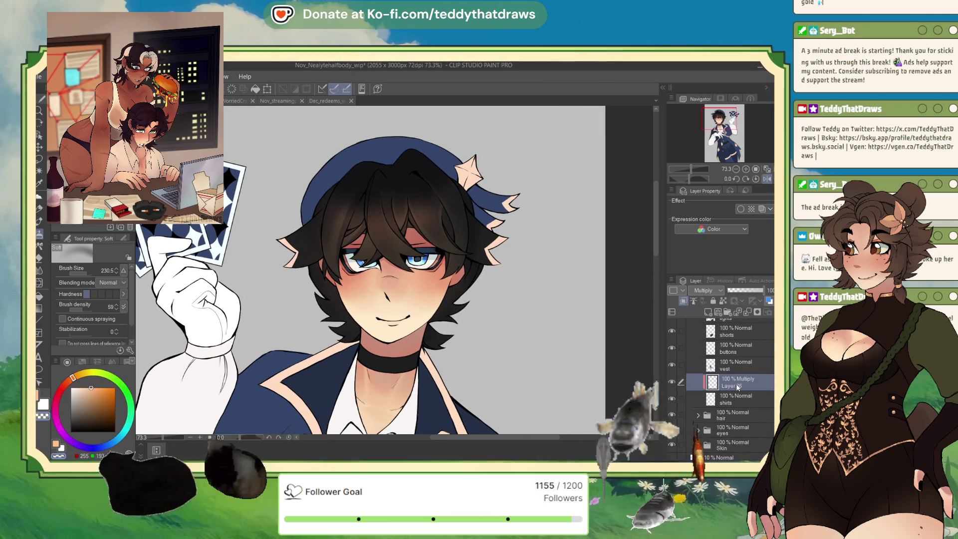
pyautogui.scroll(2, 390, 359)
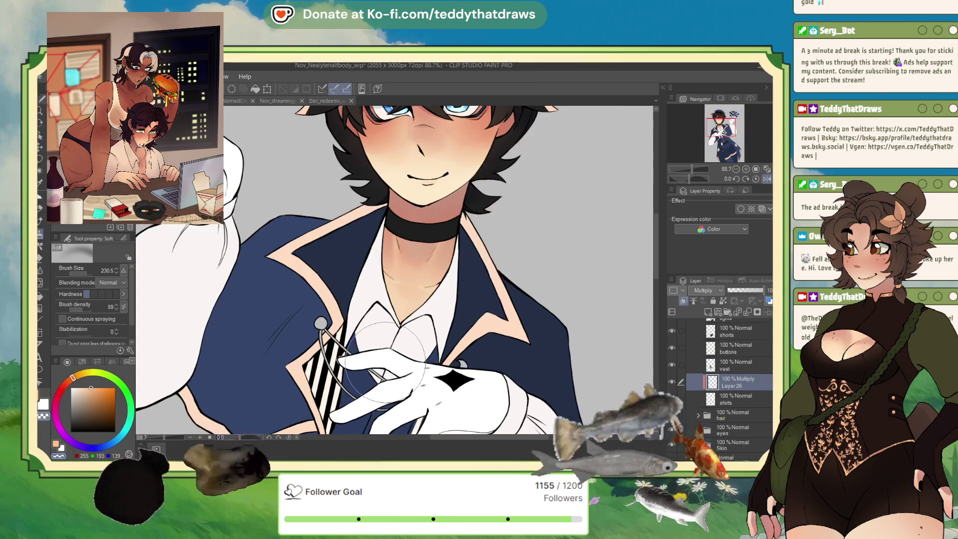
# - Shade both sides of the white collar in soft light blue with the So Fluffy brush, enlarging it to 93.7
pyautogui.press('b')
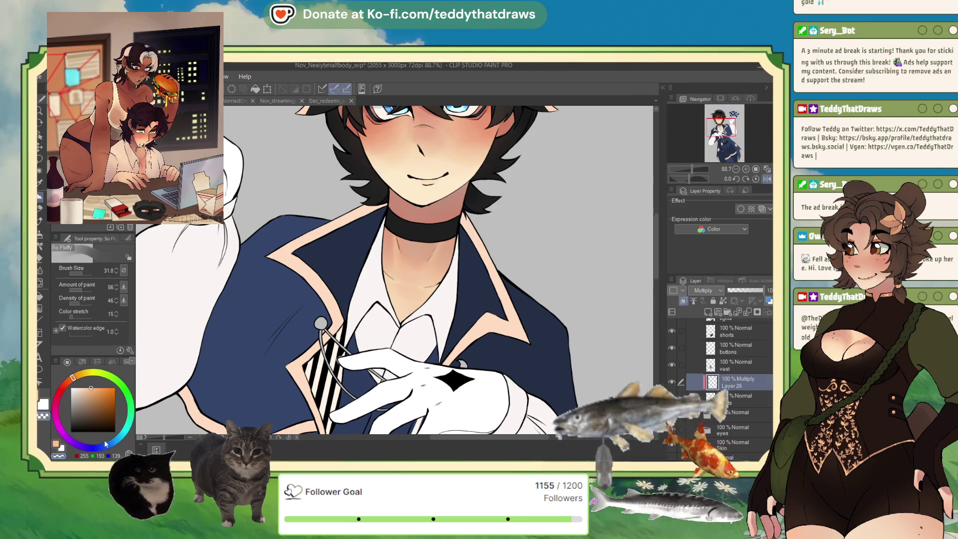
pyautogui.click(108, 444)
pyautogui.click(89, 389)
pyautogui.moveTo(89, 389); pyautogui.dragTo(84, 394)
pyautogui.moveTo(371, 319)
pyautogui.mouseDown()
pyautogui.moveTo(364, 341)
pyautogui.moveTo(371, 315)
pyautogui.mouseUp()
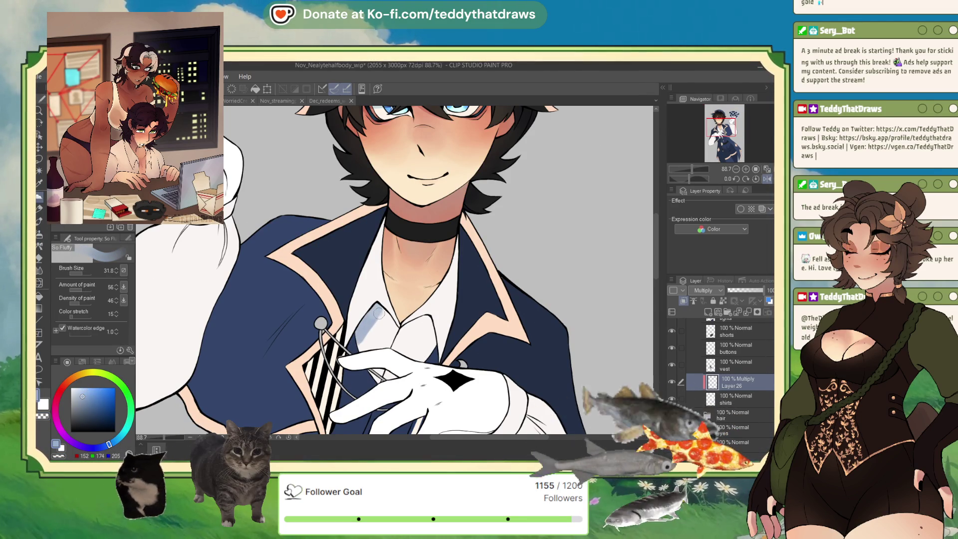
pyautogui.moveTo(397, 334); pyautogui.dragTo(424, 324)
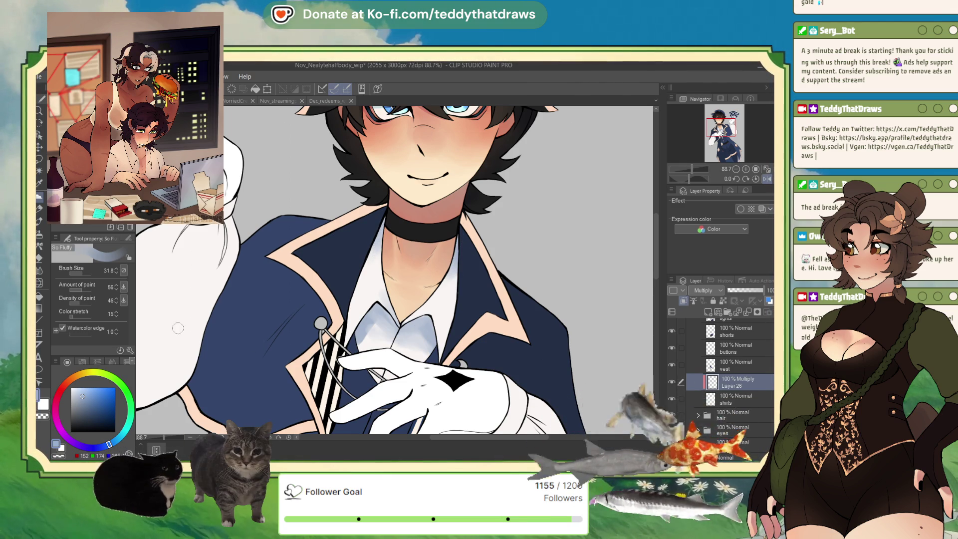
pyautogui.moveTo(339, 331); pyautogui.dragTo(372, 331)
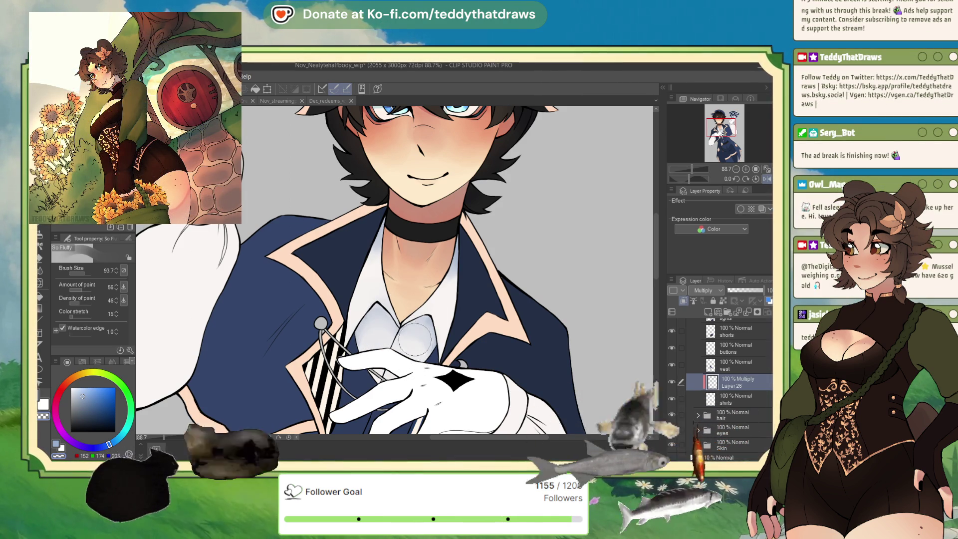
pyautogui.scroll(-3, 410, 336)
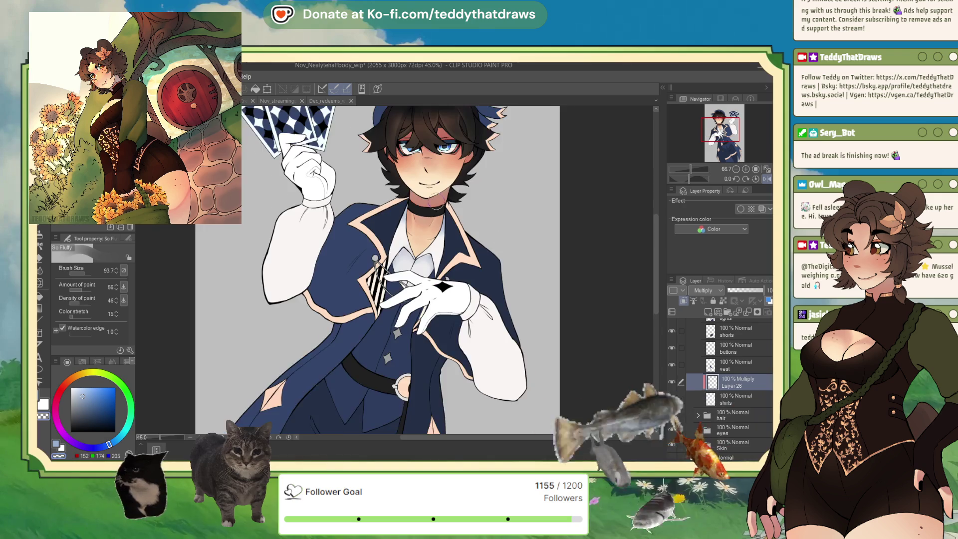
# - Lighten the bluish-grey shading on the right sleeve with the lighter colour, saving the illustration
pyautogui.click(59, 444)
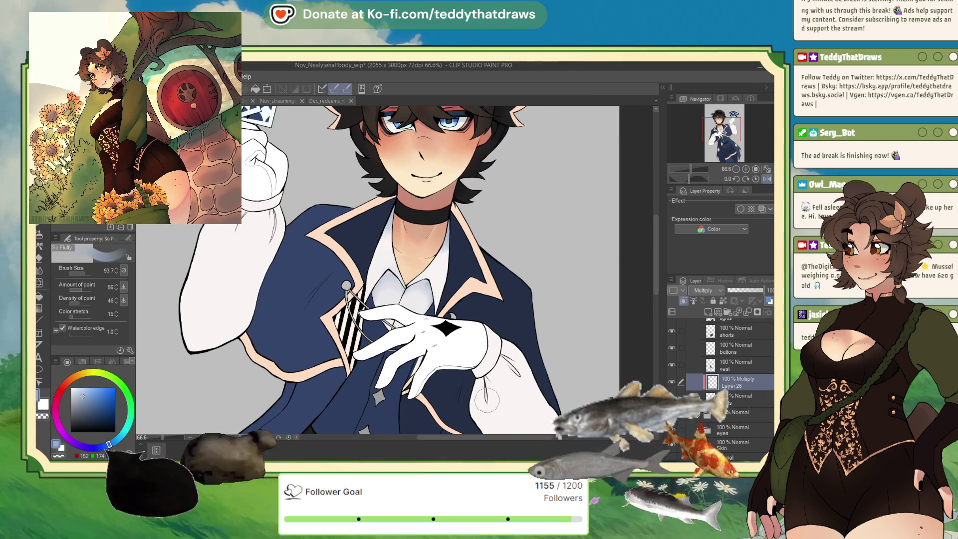
pyautogui.moveTo(472, 417); pyautogui.dragTo(506, 396)
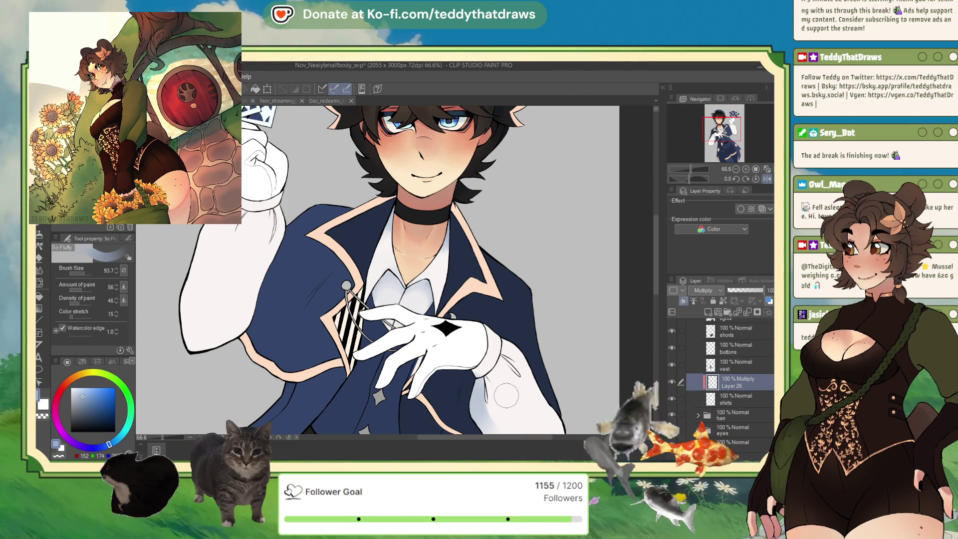
pyautogui.hotkey('ctrl', 's')
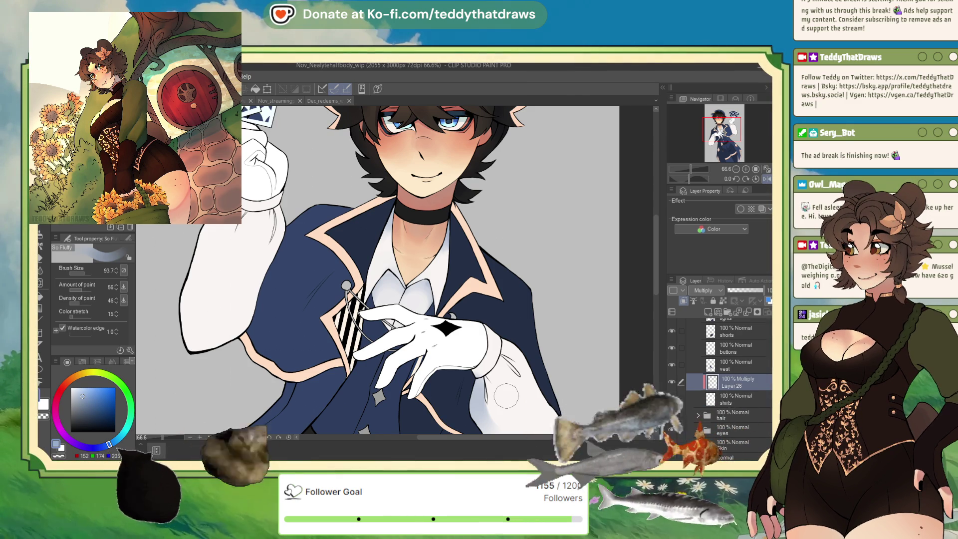
pyautogui.moveTo(502, 384); pyautogui.dragTo(521, 348)
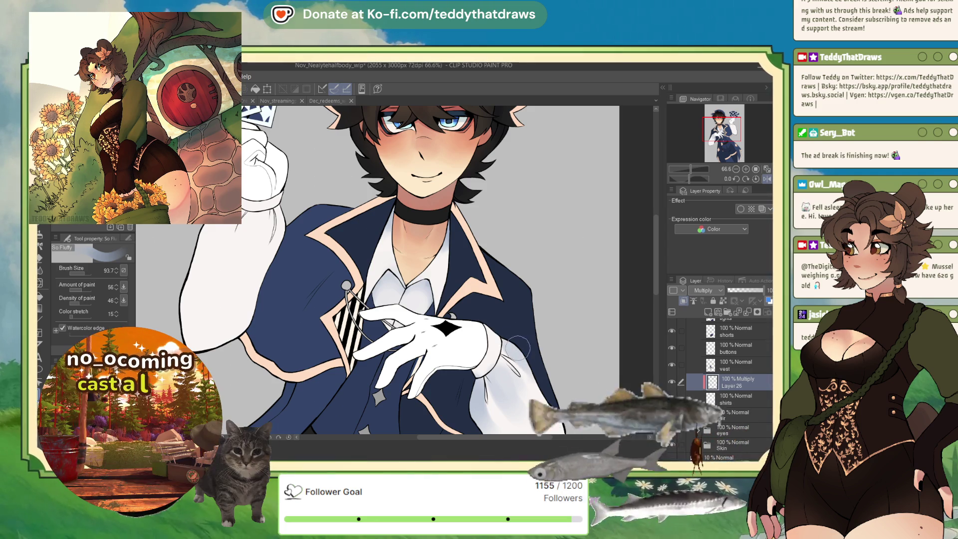
pyautogui.scroll(-1, 439, 141)
pyautogui.scroll(-1, 438, 142)
pyautogui.scroll(-1, 501, 302)
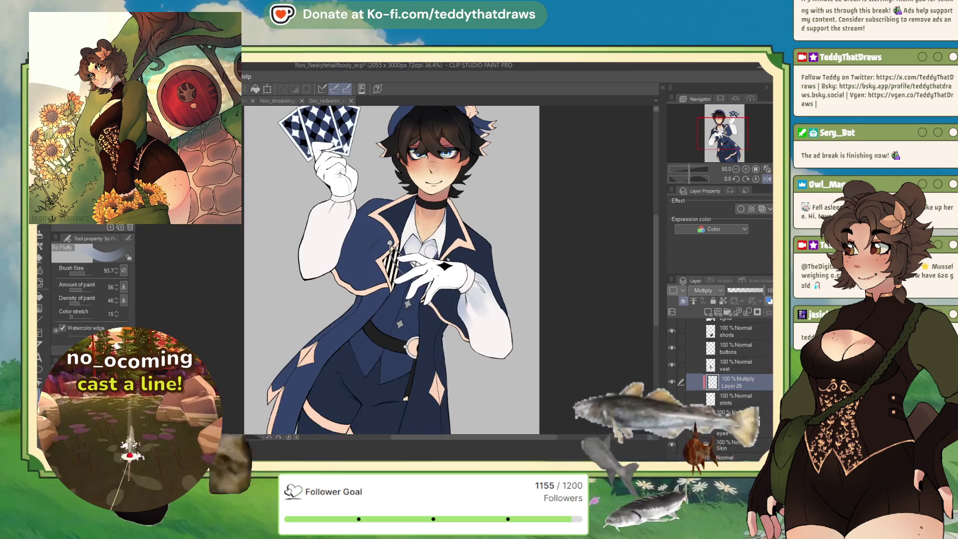
pyautogui.scroll(1, 501, 302)
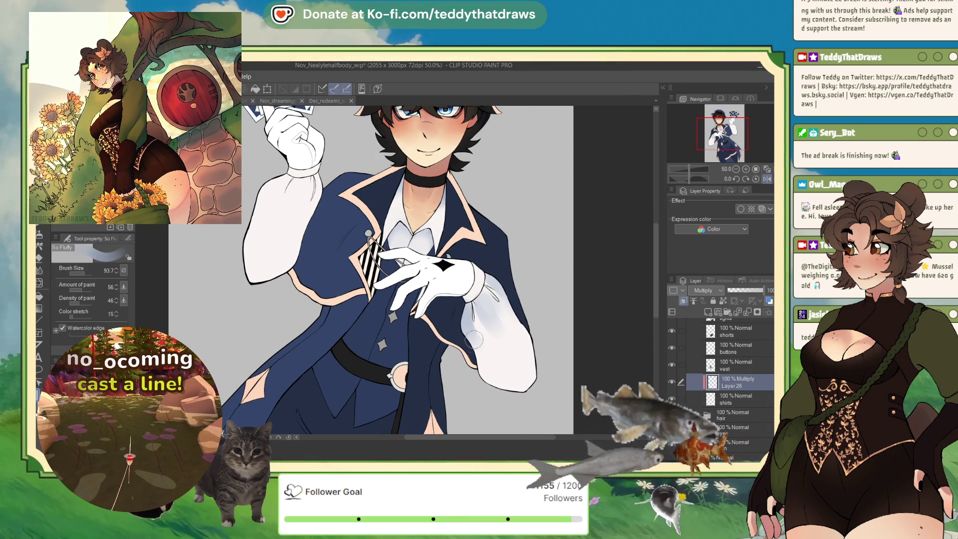
pyautogui.moveTo(475, 344); pyautogui.dragTo(489, 312)
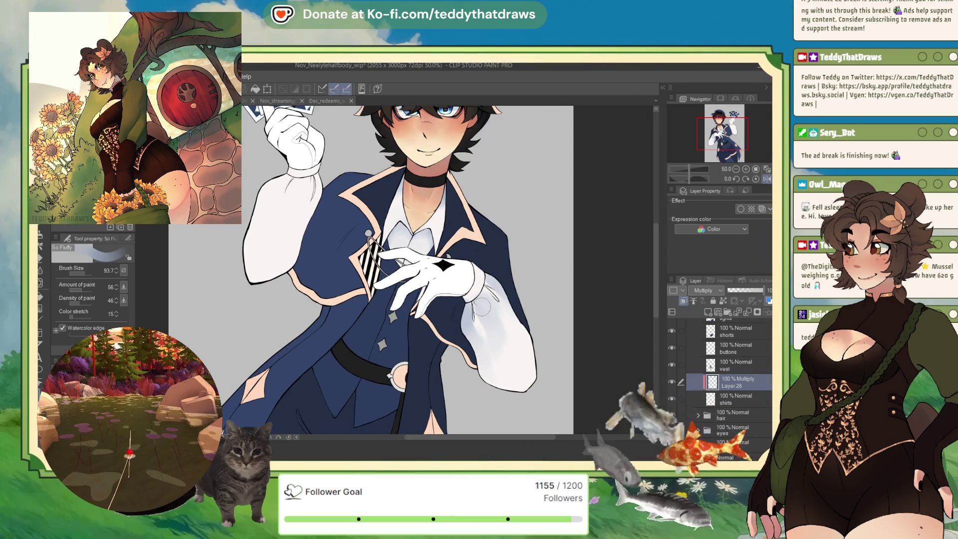
pyautogui.moveTo(499, 375); pyautogui.dragTo(502, 278)
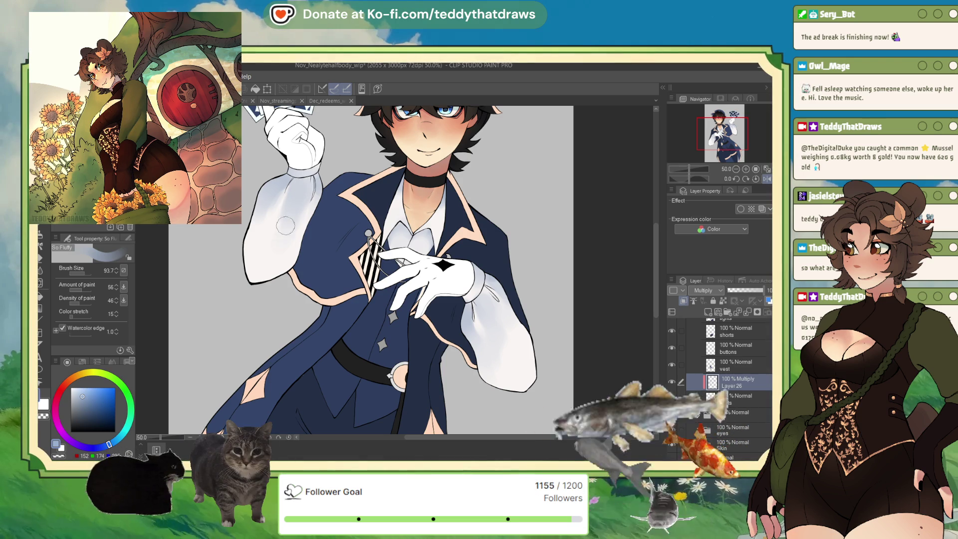
pyautogui.scroll(-3, 262, 196)
pyautogui.scroll(3, 299, 195)
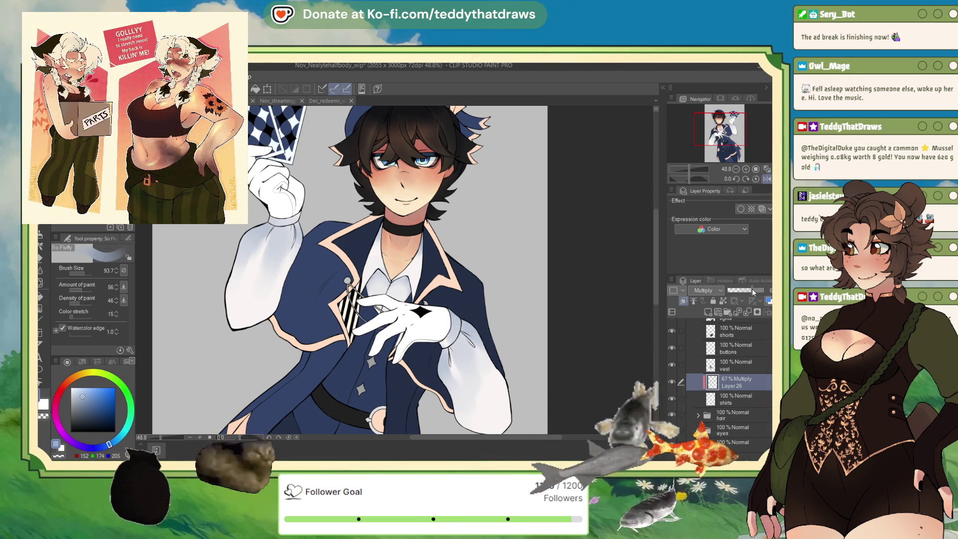
# - Lower Layer 26 to 67% opacity and add a new Multiply layer above it
pyautogui.moveTo(763, 290); pyautogui.dragTo(751, 290)
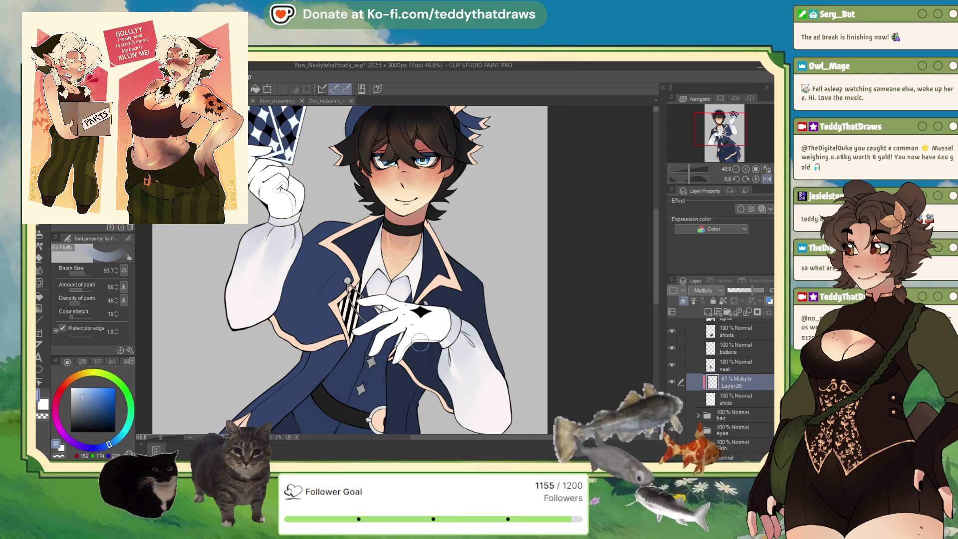
pyautogui.click(82, 274)
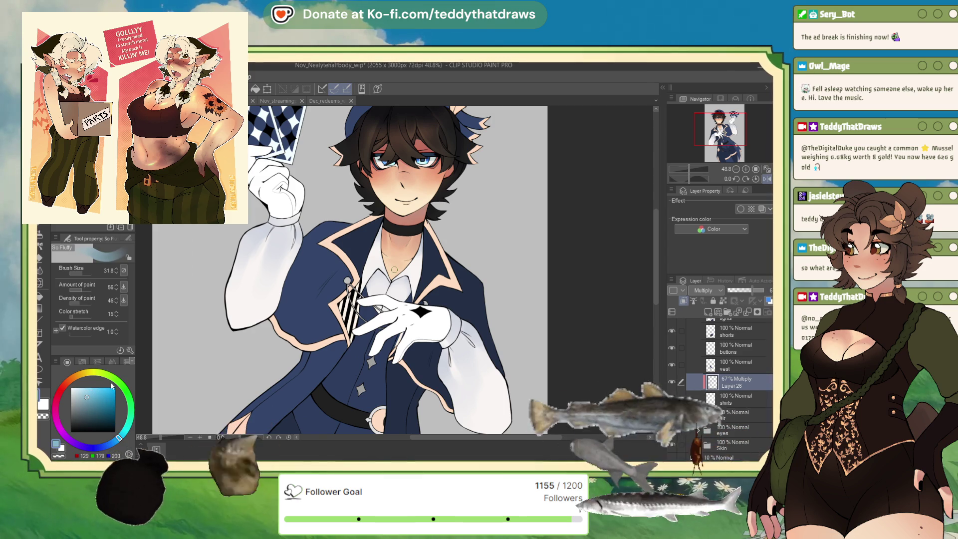
pyautogui.click(707, 311)
pyautogui.click(705, 290)
pyautogui.click(703, 314)
# - Paint faint blue shading on the right sleeve, enlarging the brush to 93.7 and beyond
pyautogui.moveTo(454, 349); pyautogui.dragTo(467, 377)
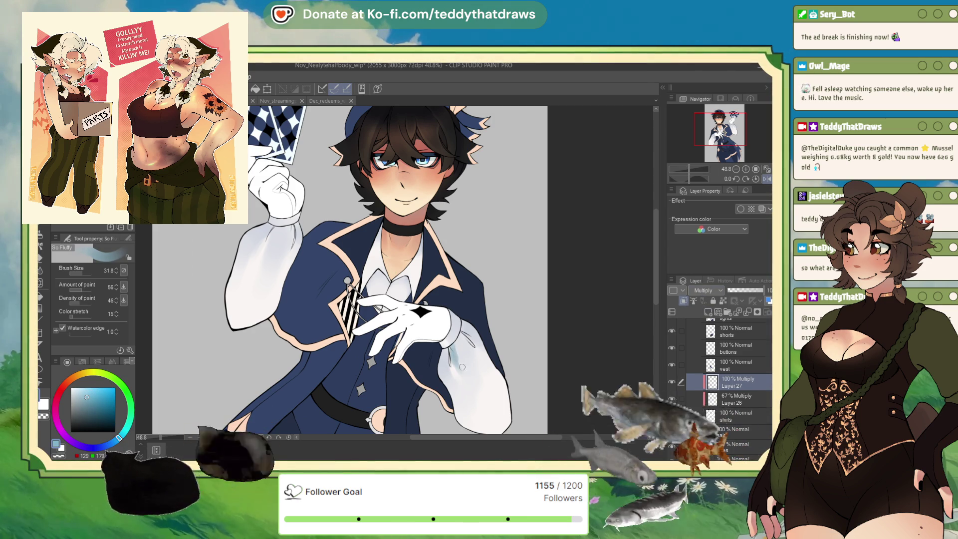
pyautogui.click(85, 274)
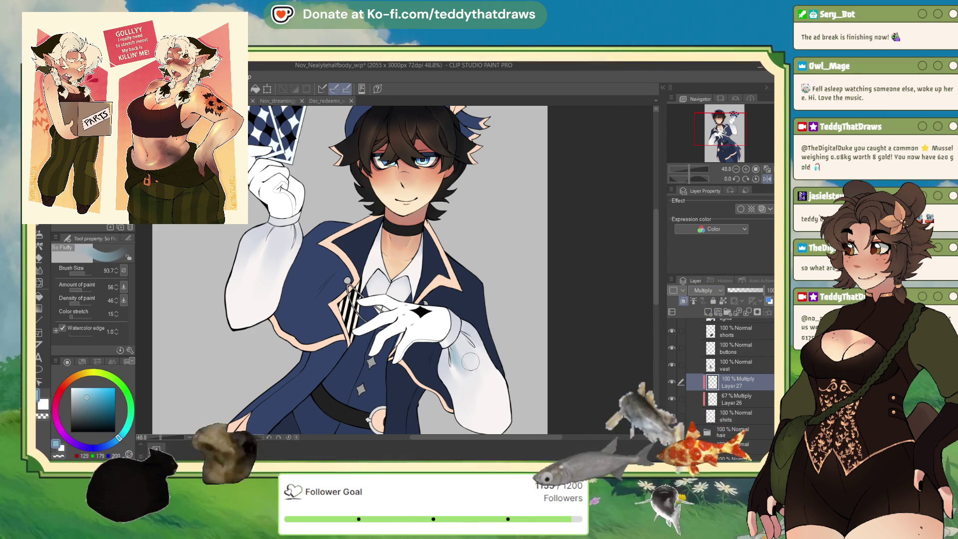
pyautogui.moveTo(457, 349)
pyautogui.mouseDown()
pyautogui.moveTo(441, 368)
pyautogui.moveTo(439, 344)
pyautogui.mouseUp()
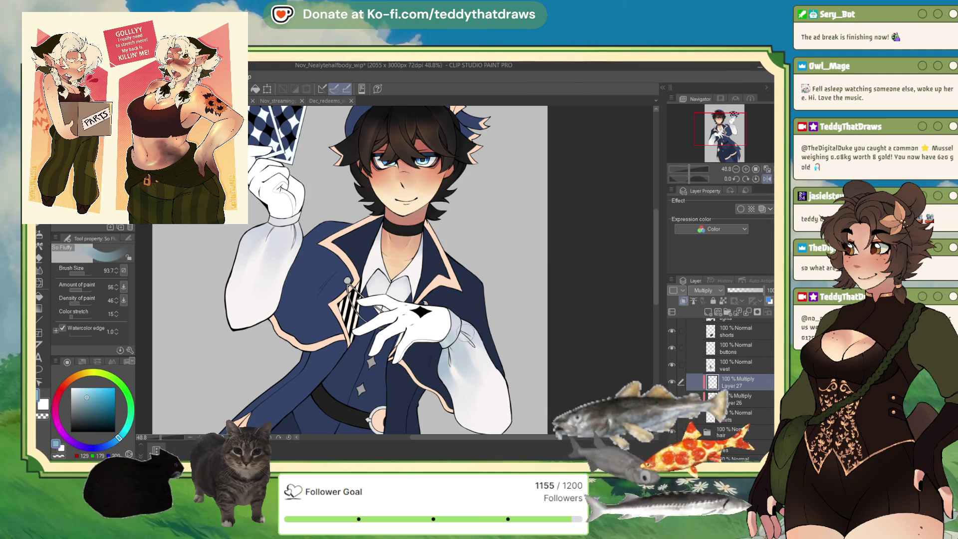
pyautogui.moveTo(453, 341)
pyautogui.mouseDown()
pyautogui.moveTo(488, 360)
pyautogui.moveTo(475, 339)
pyautogui.mouseUp()
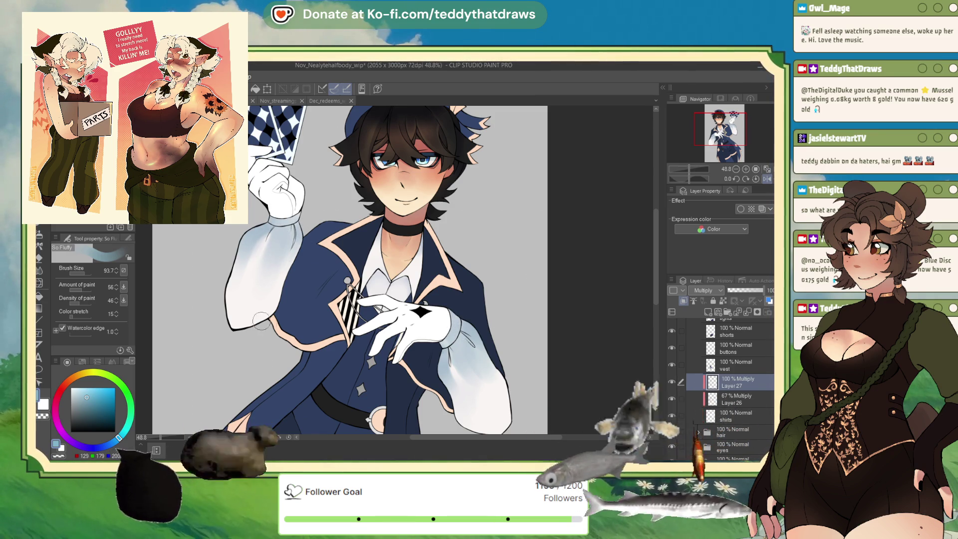
pyautogui.moveTo(85, 268); pyautogui.dragTo(91, 271)
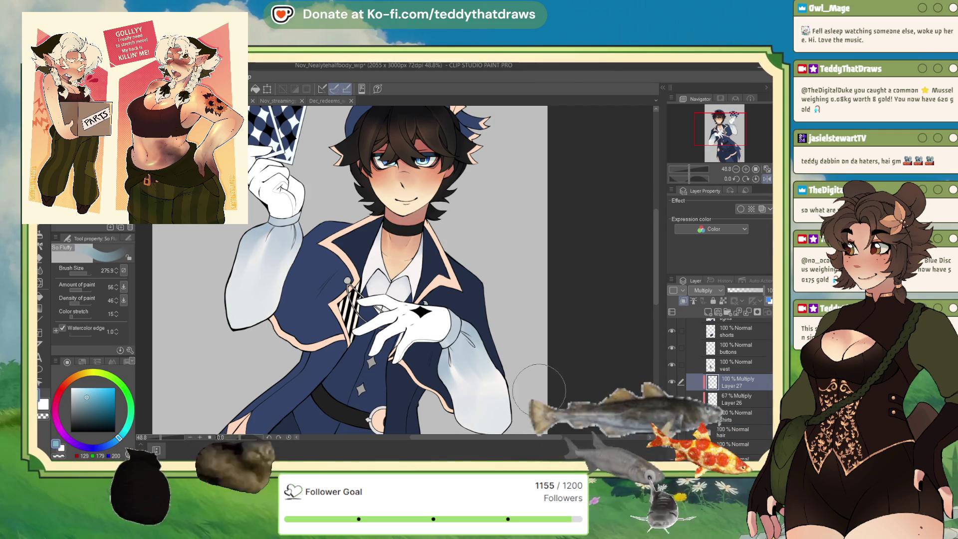
pyautogui.scroll(-1, 447, 267)
pyautogui.scroll(1, 447, 268)
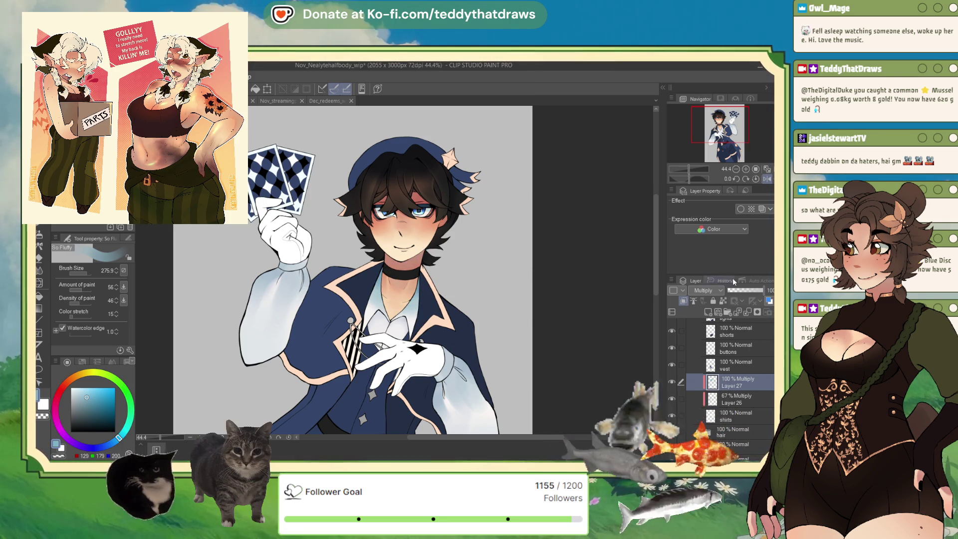
# - Set Layer 27 to 70% opacity, then select Layer 26 and add a Gradient map layer
pyautogui.click(752, 291)
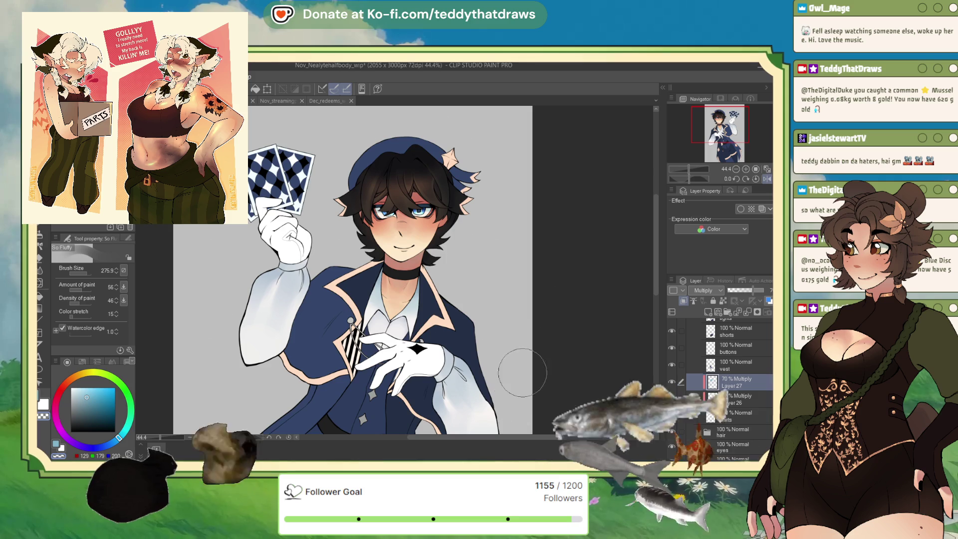
pyautogui.moveTo(738, 143); pyautogui.dragTo(739, 149)
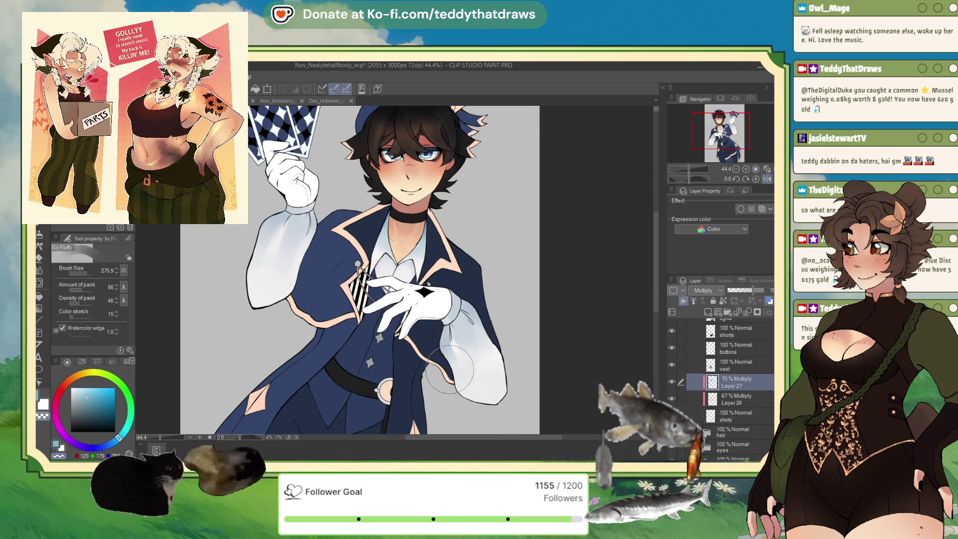
pyautogui.click(744, 397)
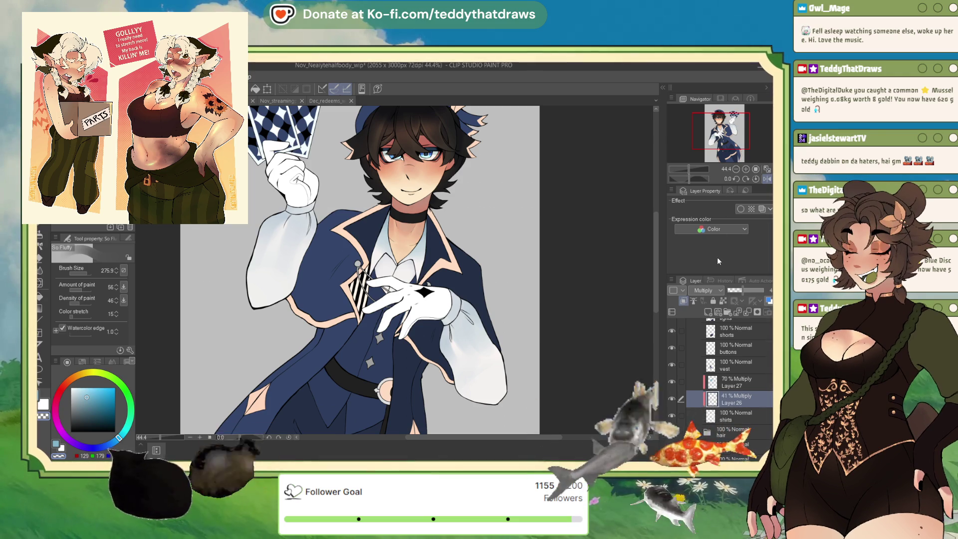
pyautogui.hotkey('ctrl', 'shift', 'g')
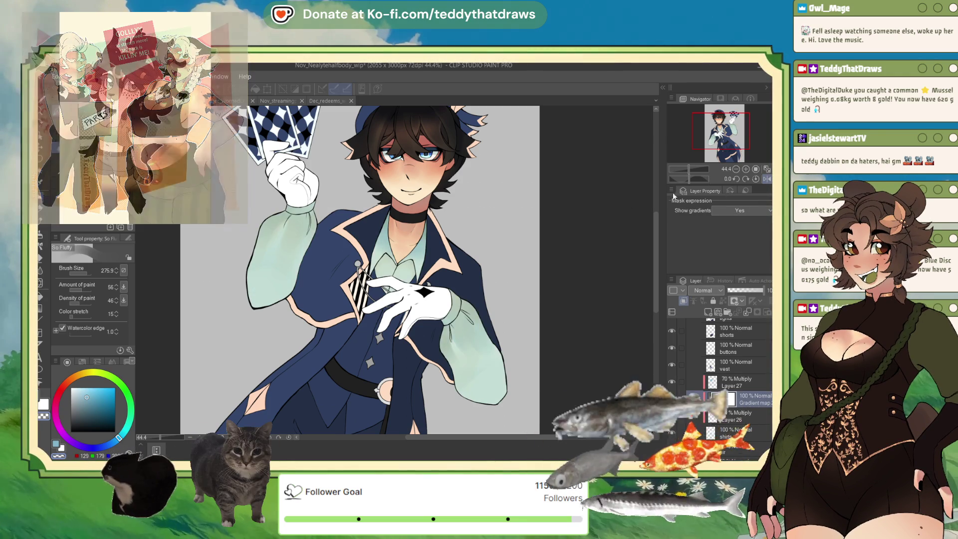
# - Set Gradient map 2 to 35% opacity, then switch to the Dec_redeems_wip fruit sketches, zoomed out
pyautogui.click(739, 289)
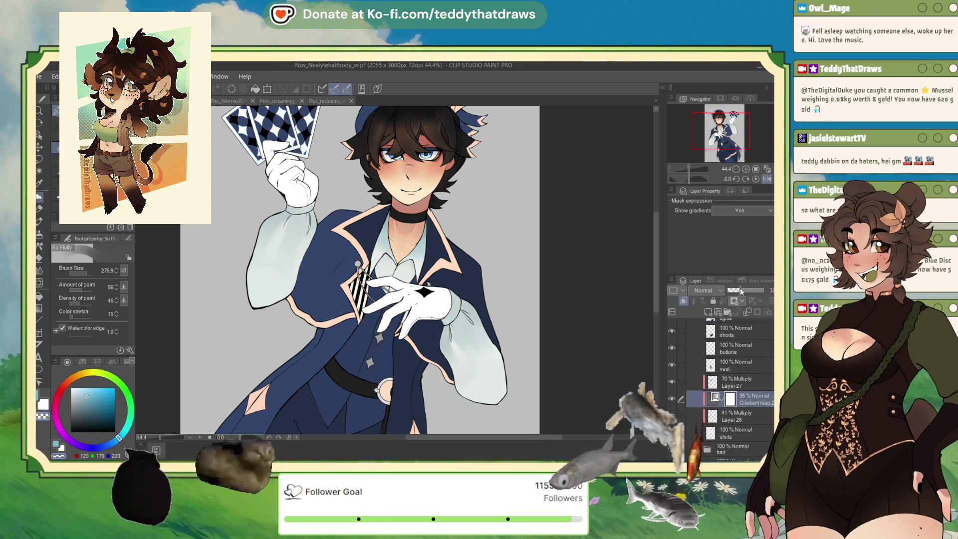
pyautogui.hotkey('ctrl', '-')
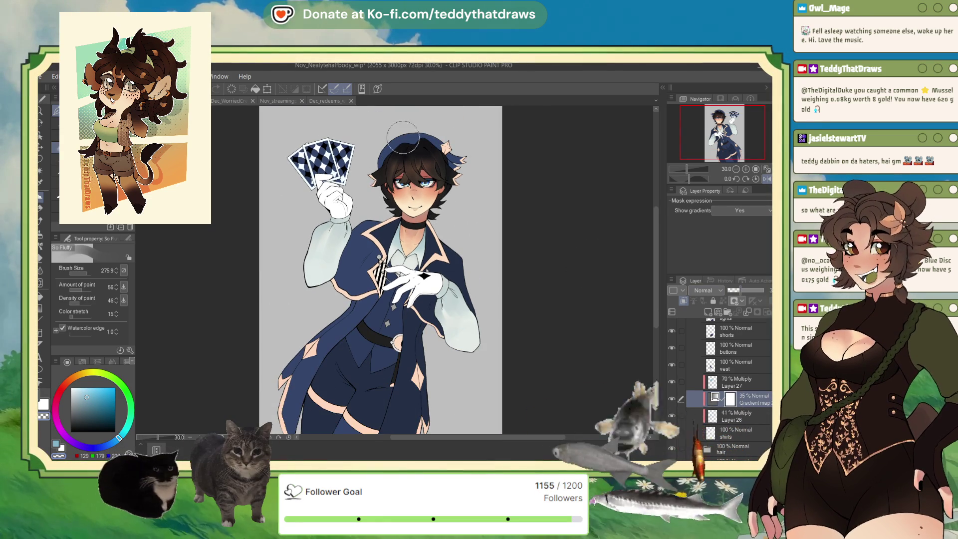
pyautogui.click(333, 101)
pyautogui.hotkey('ctrl', '-')
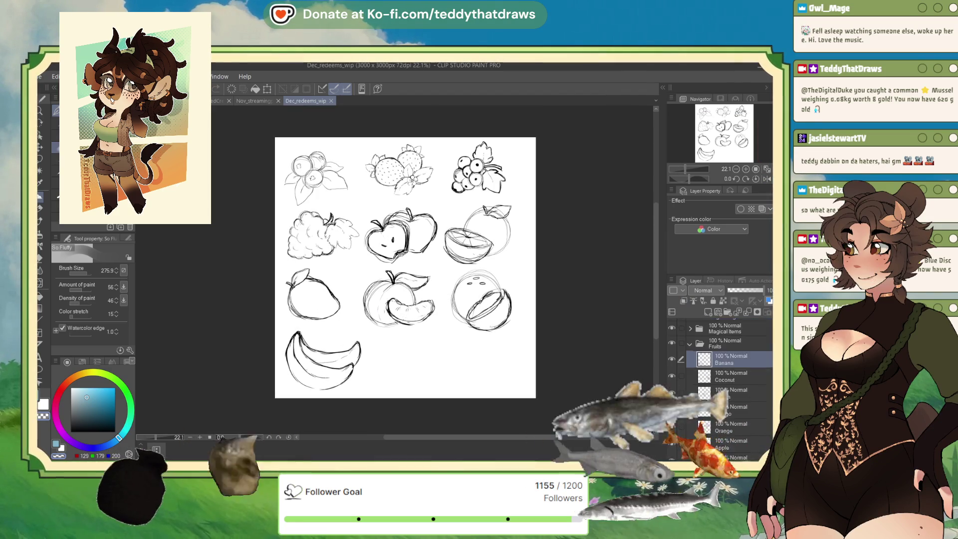
# - Toggle the Fruits, Magical Items and magical ingredients folders' visibility to preview each sketch set
pyautogui.scroll(5, 710, 366)
pyautogui.click(709, 367)
pyautogui.click(671, 415)
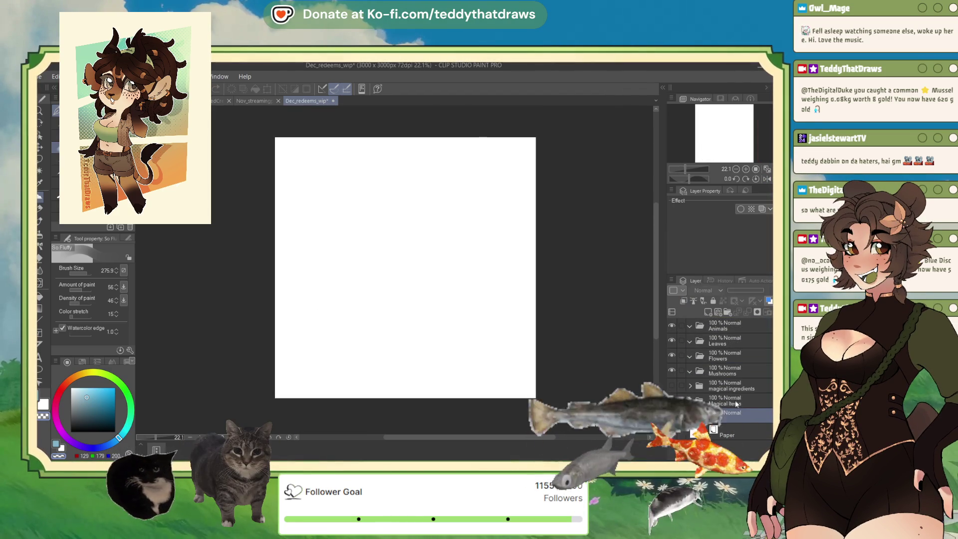
pyautogui.click(703, 401)
pyautogui.click(672, 400)
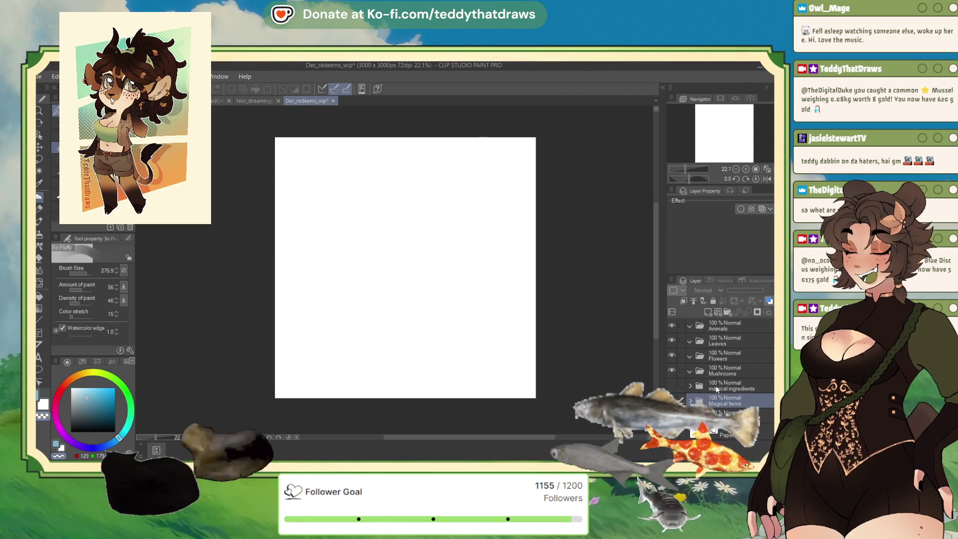
pyautogui.click(728, 388)
pyautogui.click(671, 385)
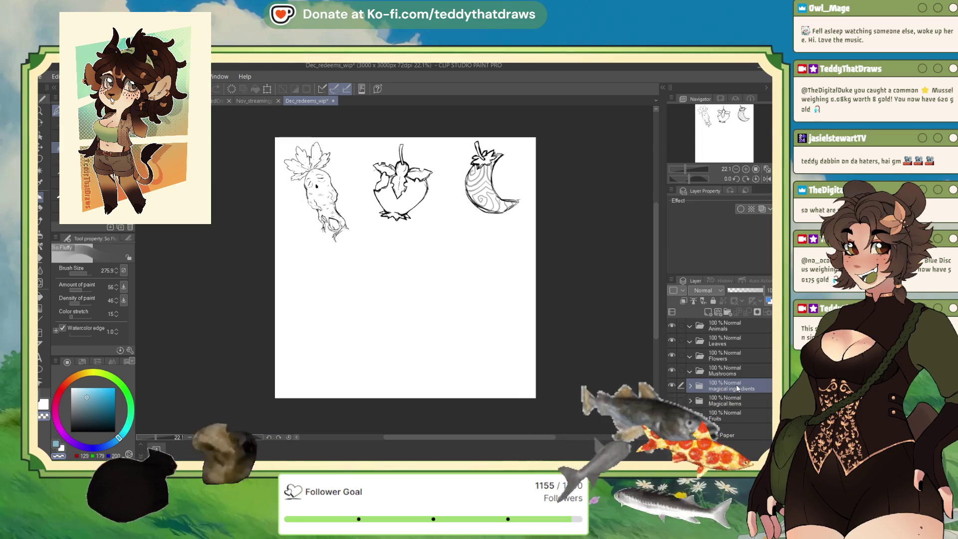
pyautogui.click(672, 385)
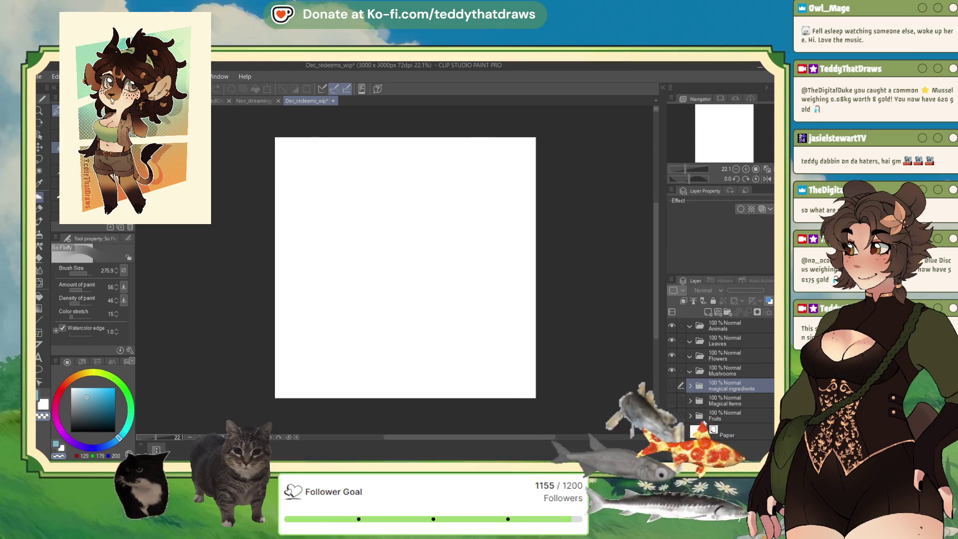
# - Show the fruit sketches again, glance at the streaming panel document, then return to the half-body illustration
pyautogui.click(726, 416)
pyautogui.click(671, 415)
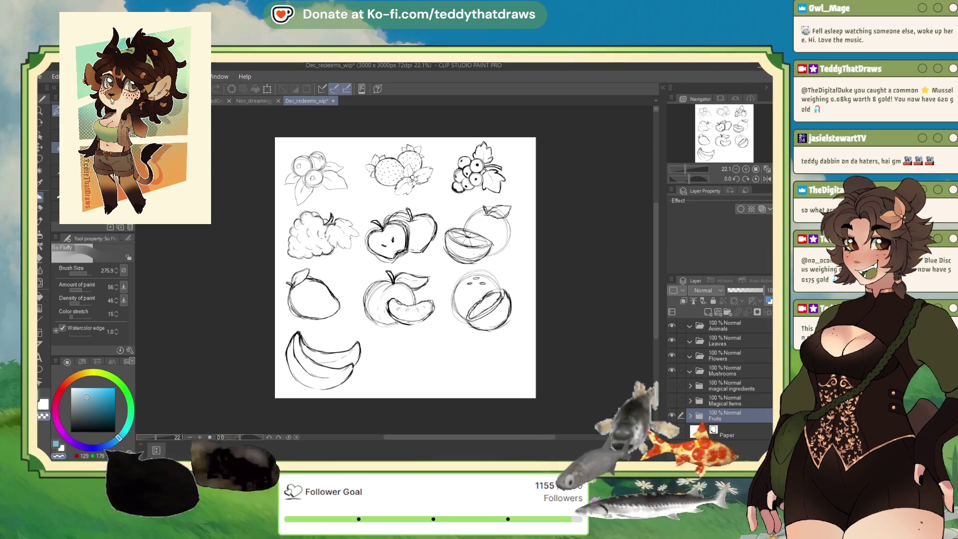
pyautogui.click(250, 102)
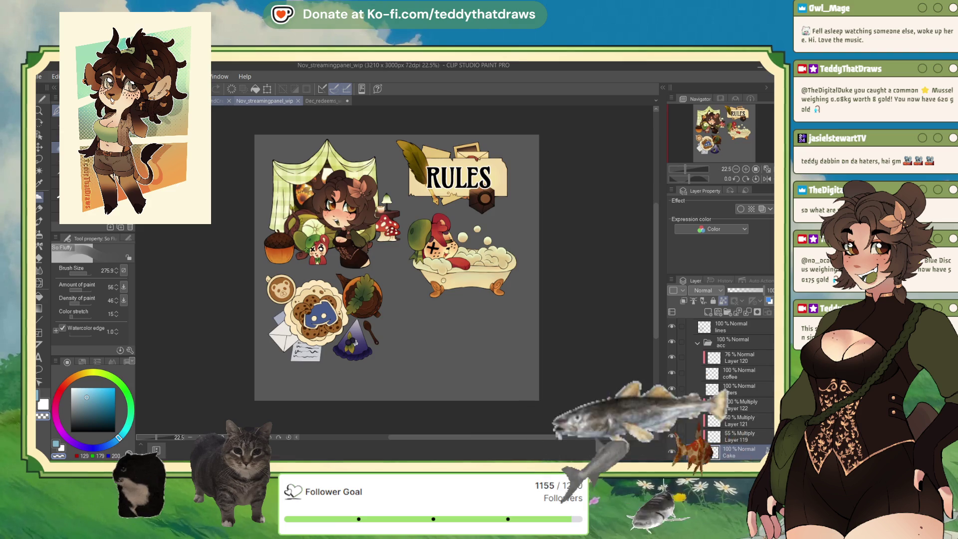
pyautogui.hotkey('ctrl', 'shift', 'Tab')
pyautogui.hotkey('ctrl', 'shift', 'Tab')
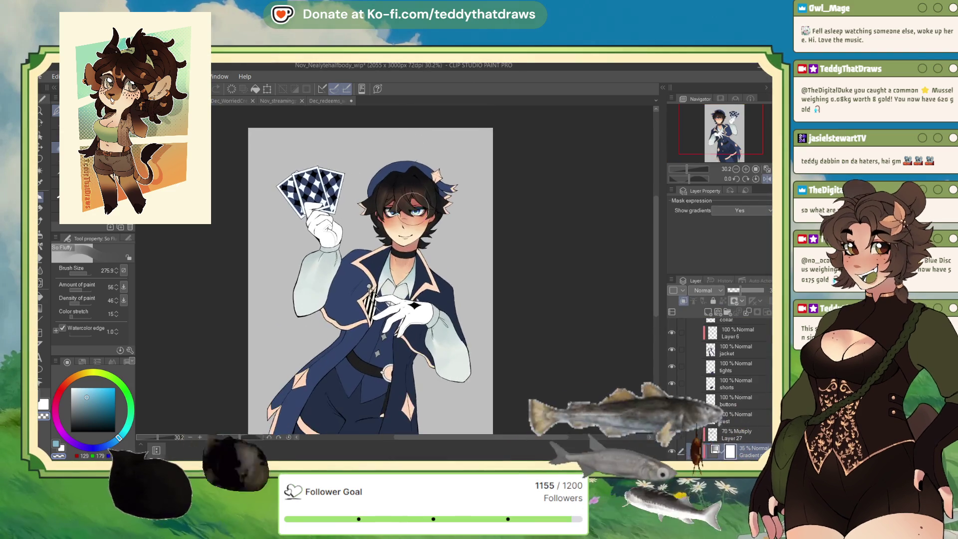
# - Lower Layer 26's Multiply shading opacity to 26% to soften it
pyautogui.scroll(1, 438, 155)
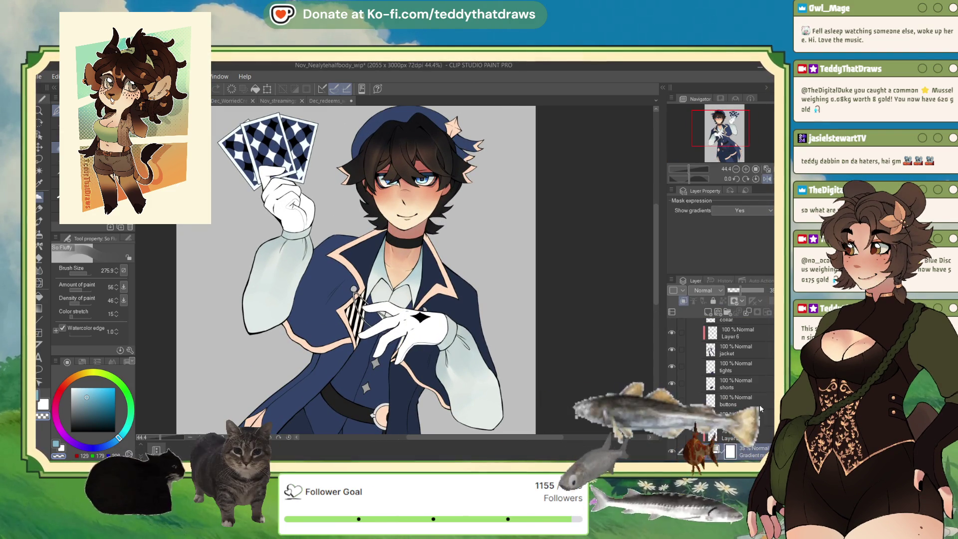
pyautogui.scroll(-3, 758, 396)
pyautogui.click(738, 370)
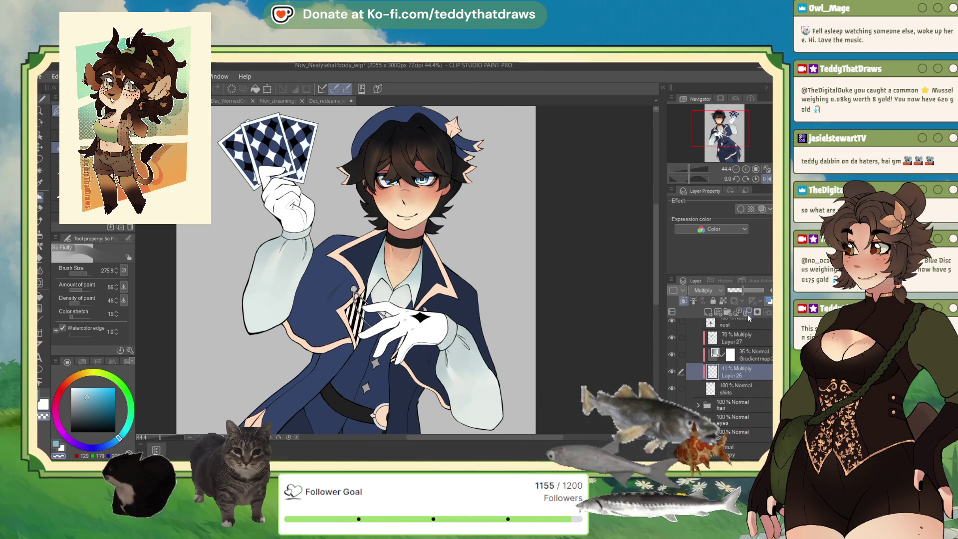
pyautogui.moveTo(743, 290); pyautogui.dragTo(736, 295)
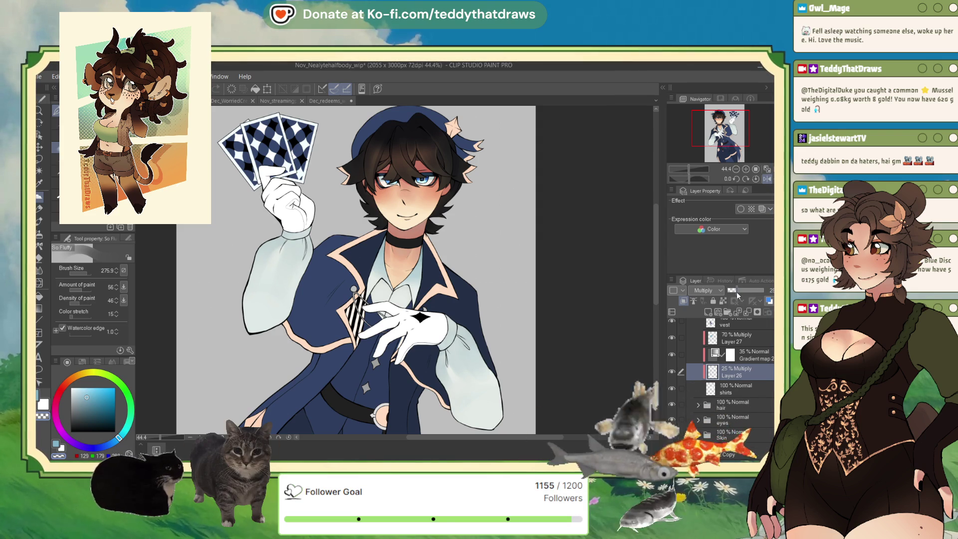
# - Move the gradient map above Layer 27 and lower Layer 27's opacity to 63%
pyautogui.moveTo(740, 355); pyautogui.dragTo(741, 339)
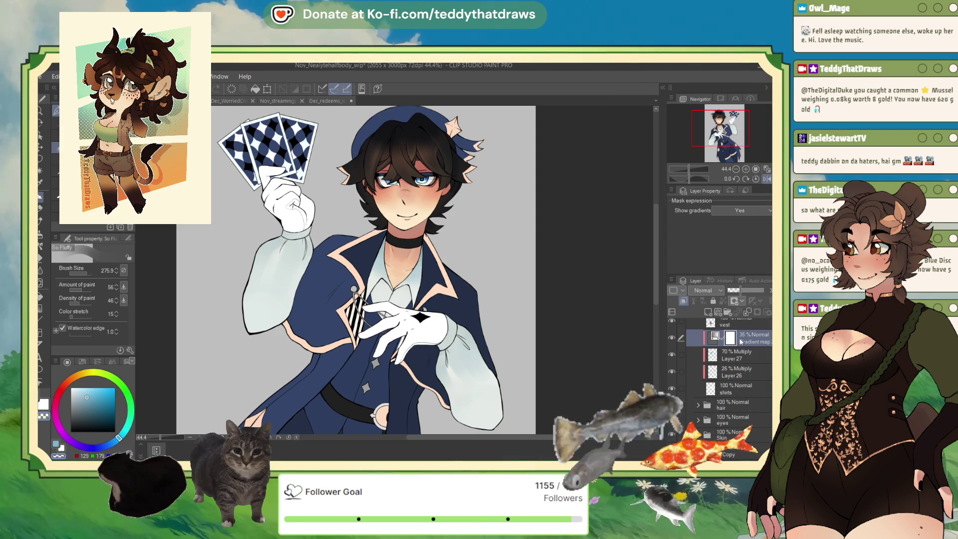
pyautogui.click(738, 357)
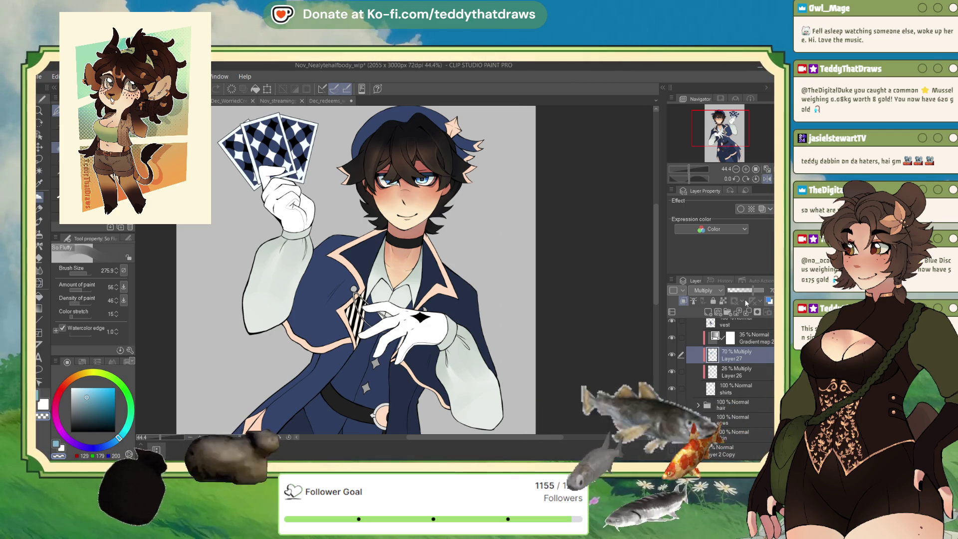
pyautogui.moveTo(753, 291); pyautogui.dragTo(750, 290)
# - On the gradient map layer, undo twice to warm the sleeves back to cream
pyautogui.click(715, 338)
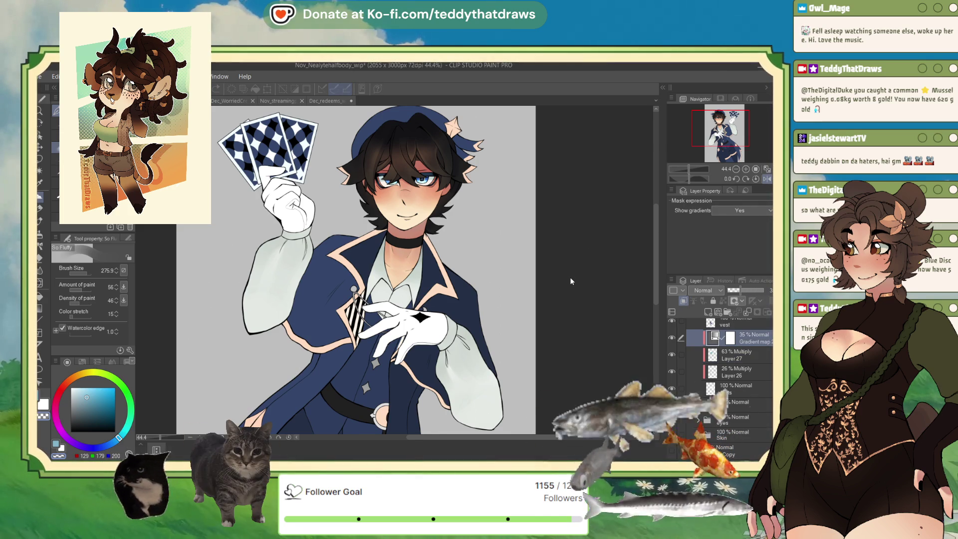
pyautogui.hotkey('ctrl', 'z')
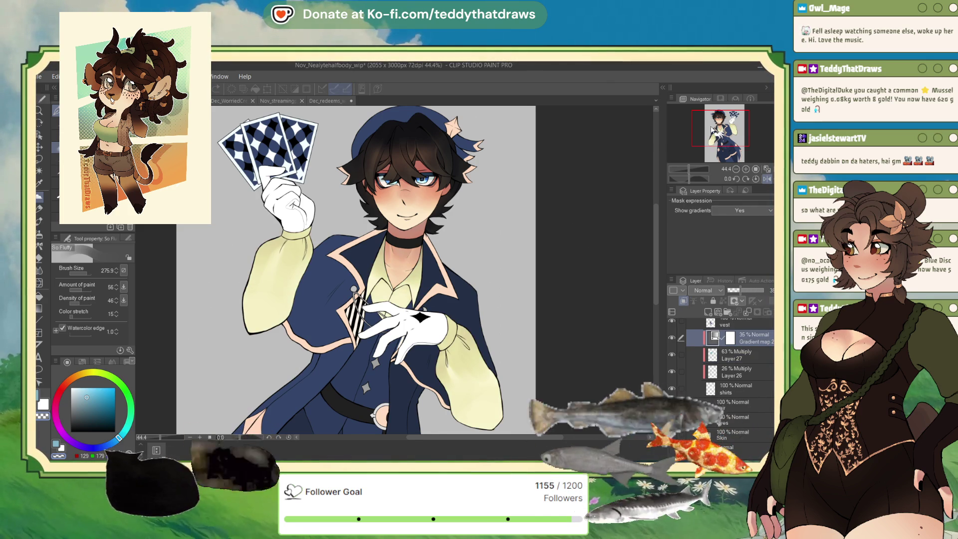
pyautogui.hotkey('ctrl', 'z')
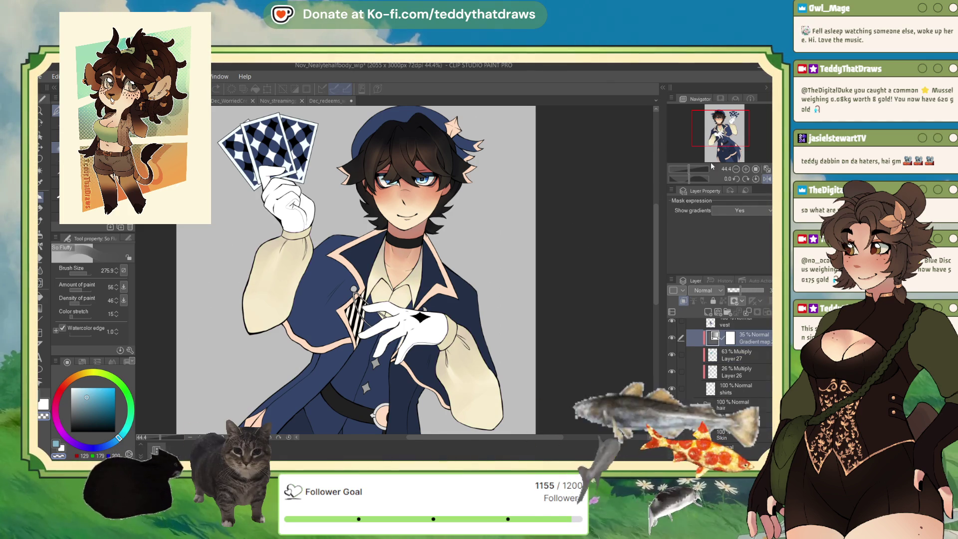
# - Set the gradient map to Overlay blending at 100% opacity
pyautogui.moveTo(740, 290); pyautogui.dragTo(735, 289)
pyautogui.click(704, 289)
pyautogui.click(708, 184)
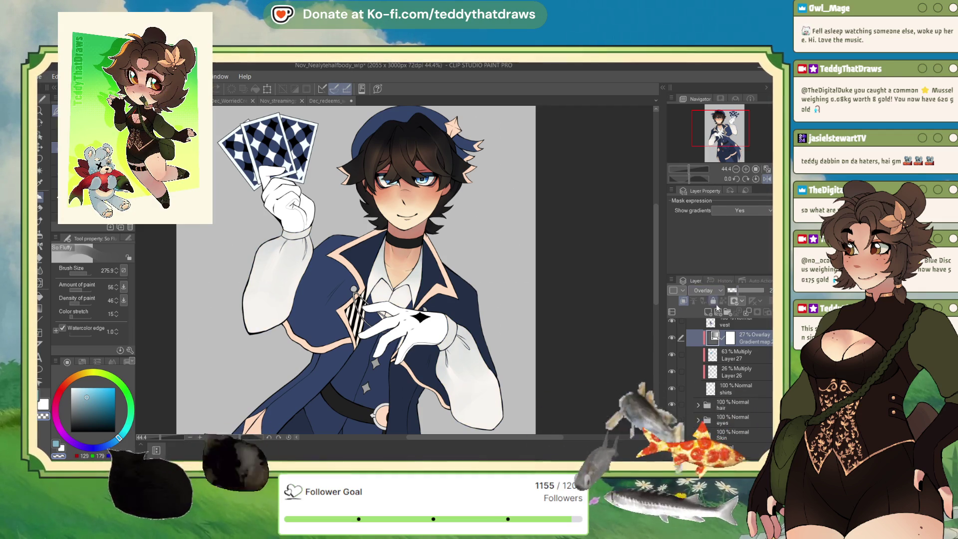
pyautogui.moveTo(739, 287); pyautogui.dragTo(771, 288)
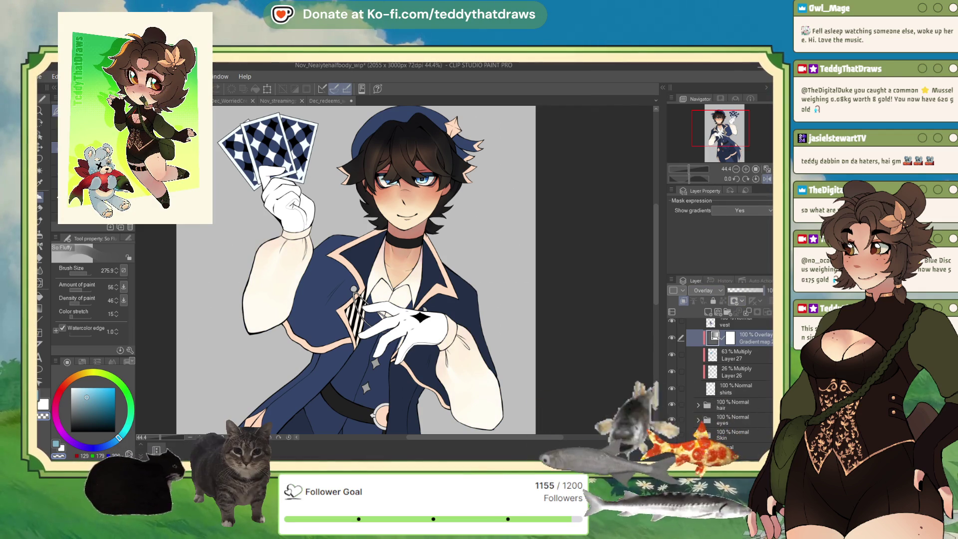
pyautogui.scroll(-2, 406, 260)
pyautogui.scroll(1, 406, 260)
pyautogui.scroll(2, 406, 260)
pyautogui.scroll(1, 393, 240)
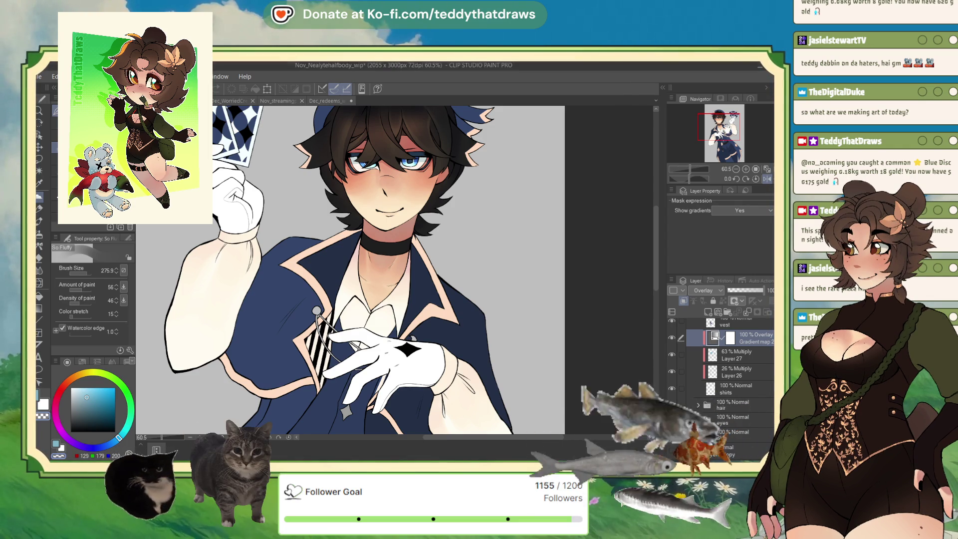
pyautogui.scroll(-2, 381, 253)
pyautogui.scroll(-2, 381, 253)
pyautogui.scroll(1, 381, 252)
pyautogui.scroll(-1, 381, 252)
pyautogui.scroll(1, 382, 252)
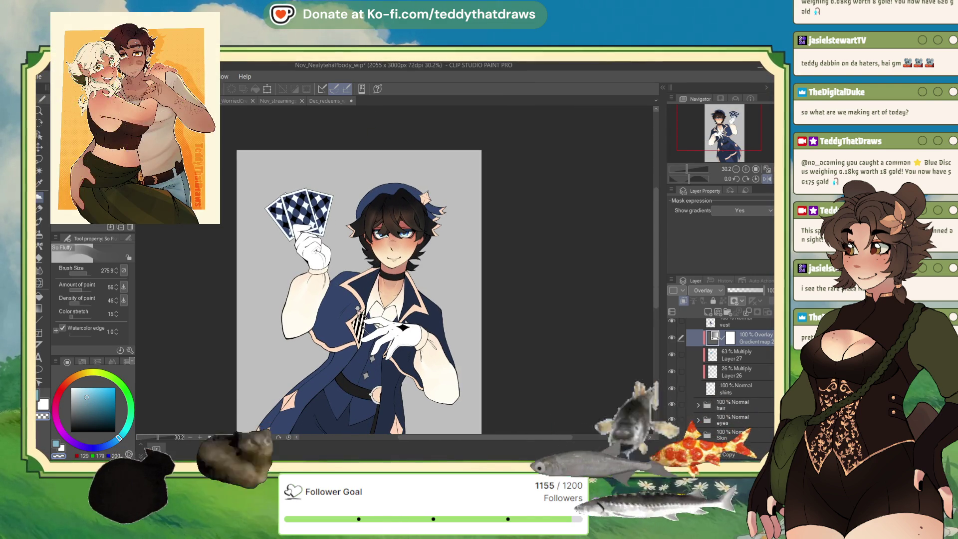